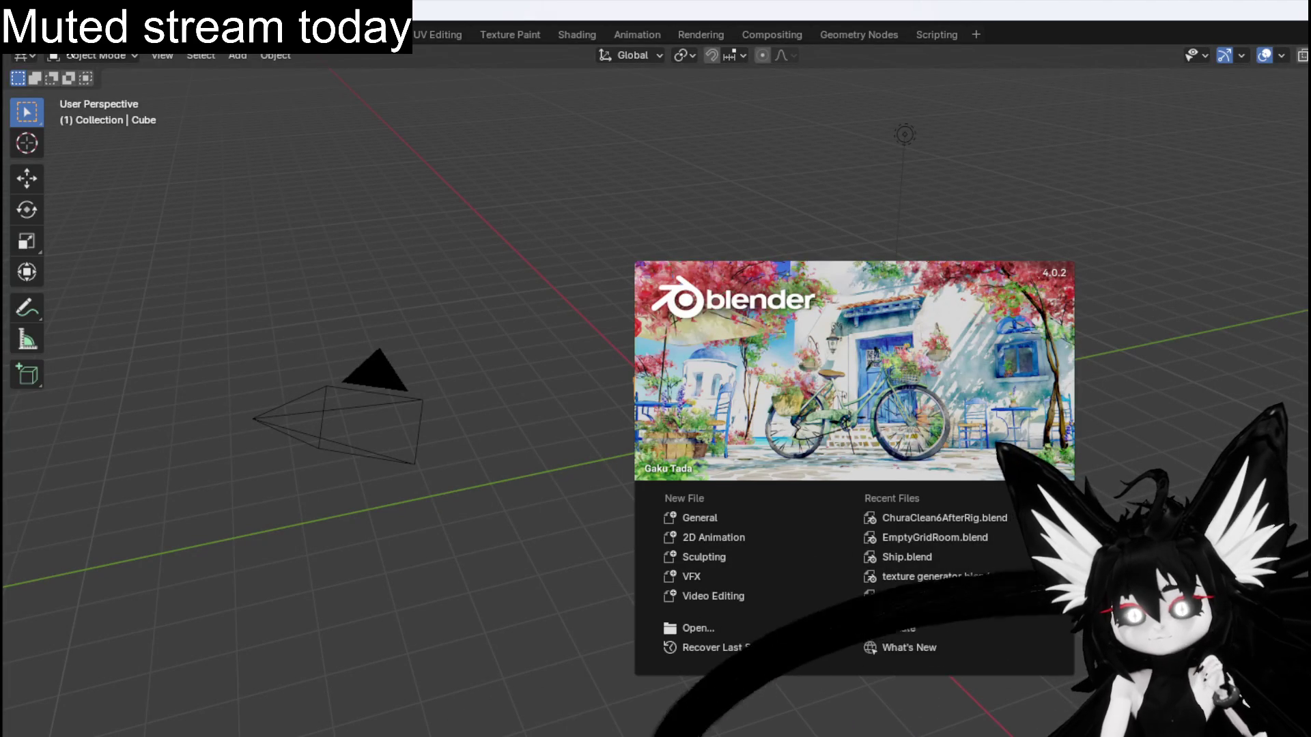
Dismiss the splash screen and open ChuraClean6AfterRig.blend from the recent files list.
click(76, 54)
click(37, 34)
mouse_move(82, 87)
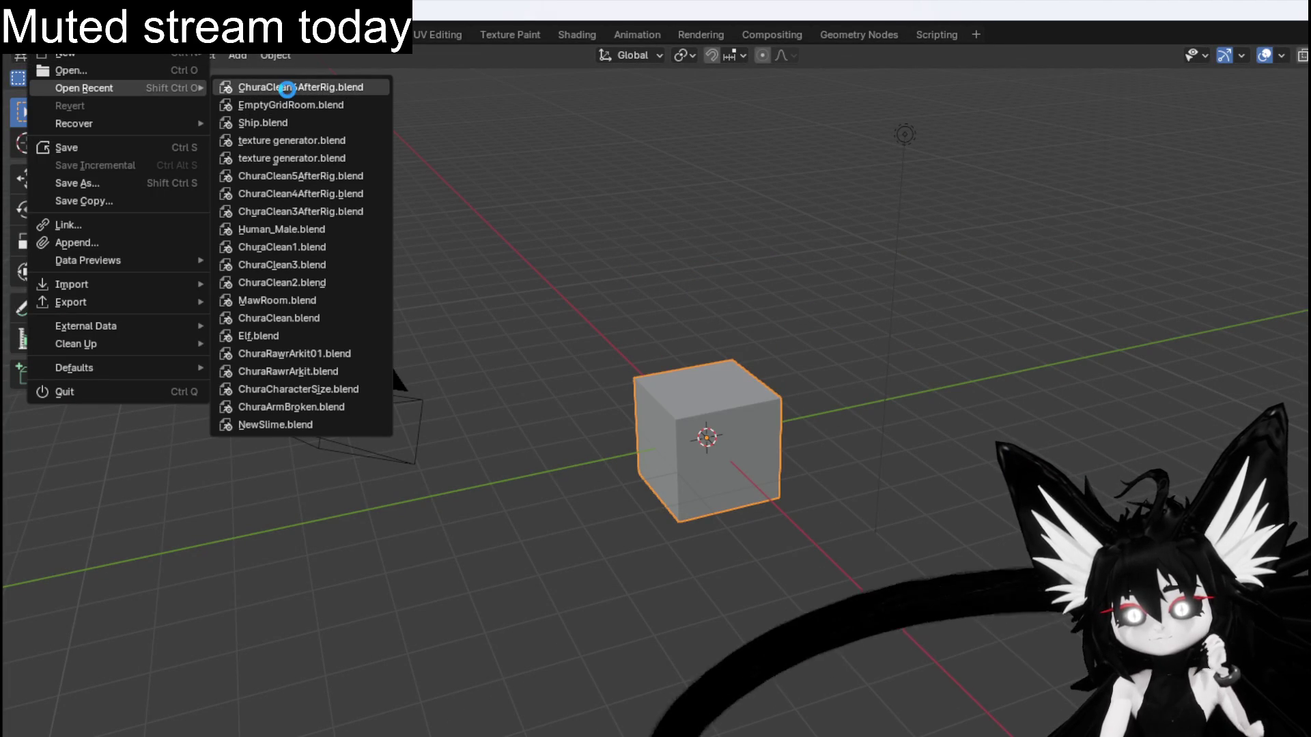
click(287, 89)
Switch to front view of Cube.001 and attempt a first Bisect cut across its top.
drag(503, 311, 295, 343)
drag(490, 370, 434, 381)
key(KP_1)
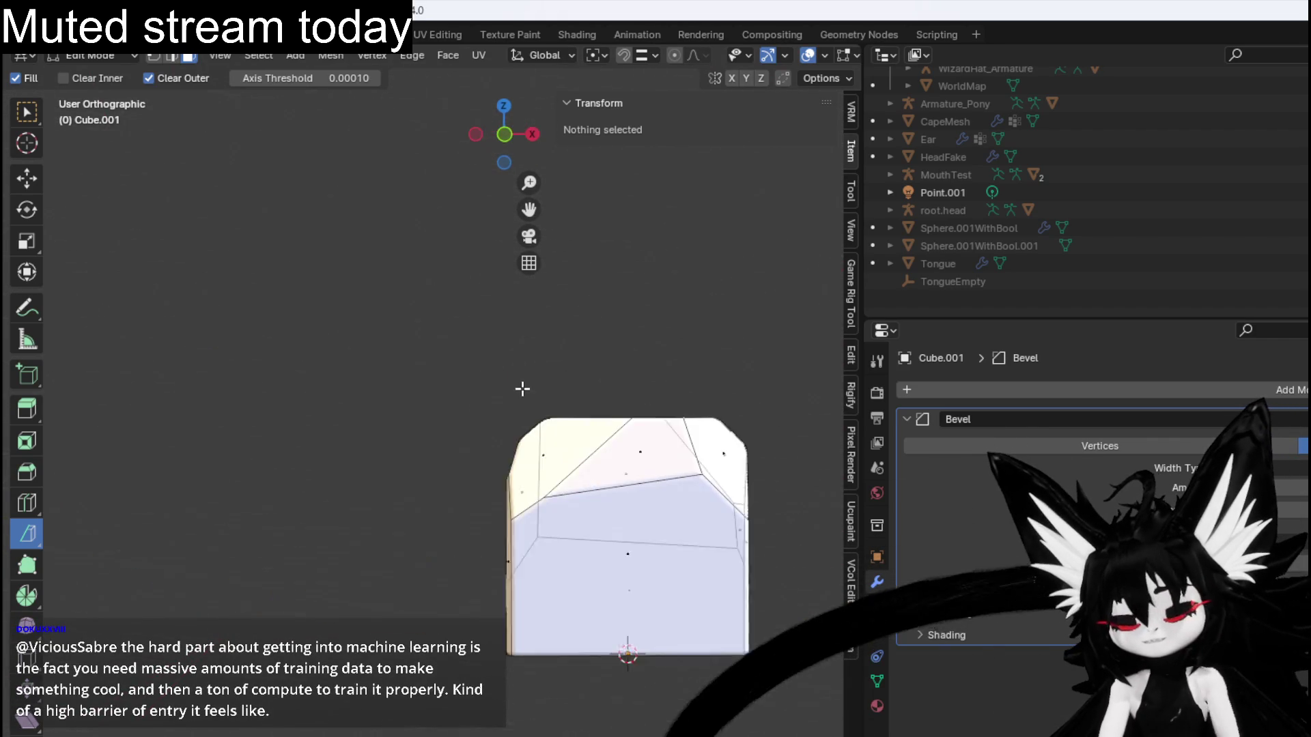
drag(581, 406, 387, 405)
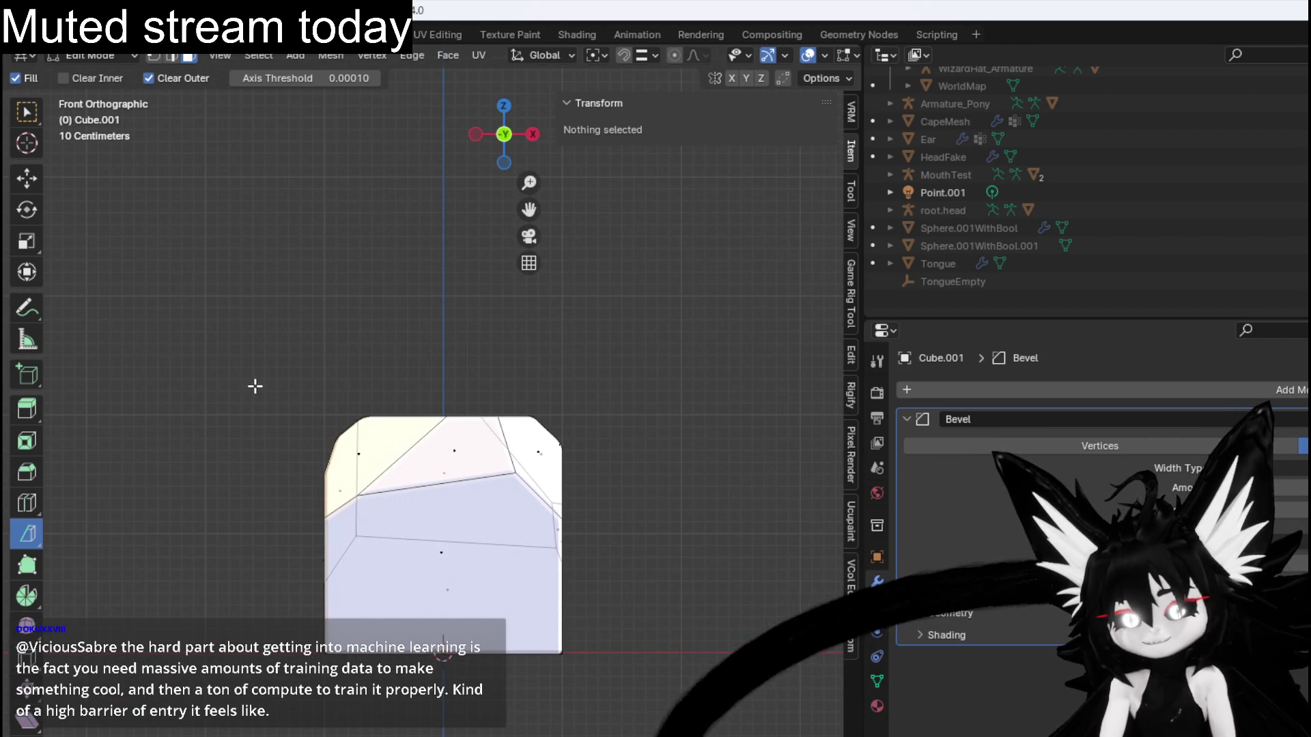
drag(309, 194, 265, 256)
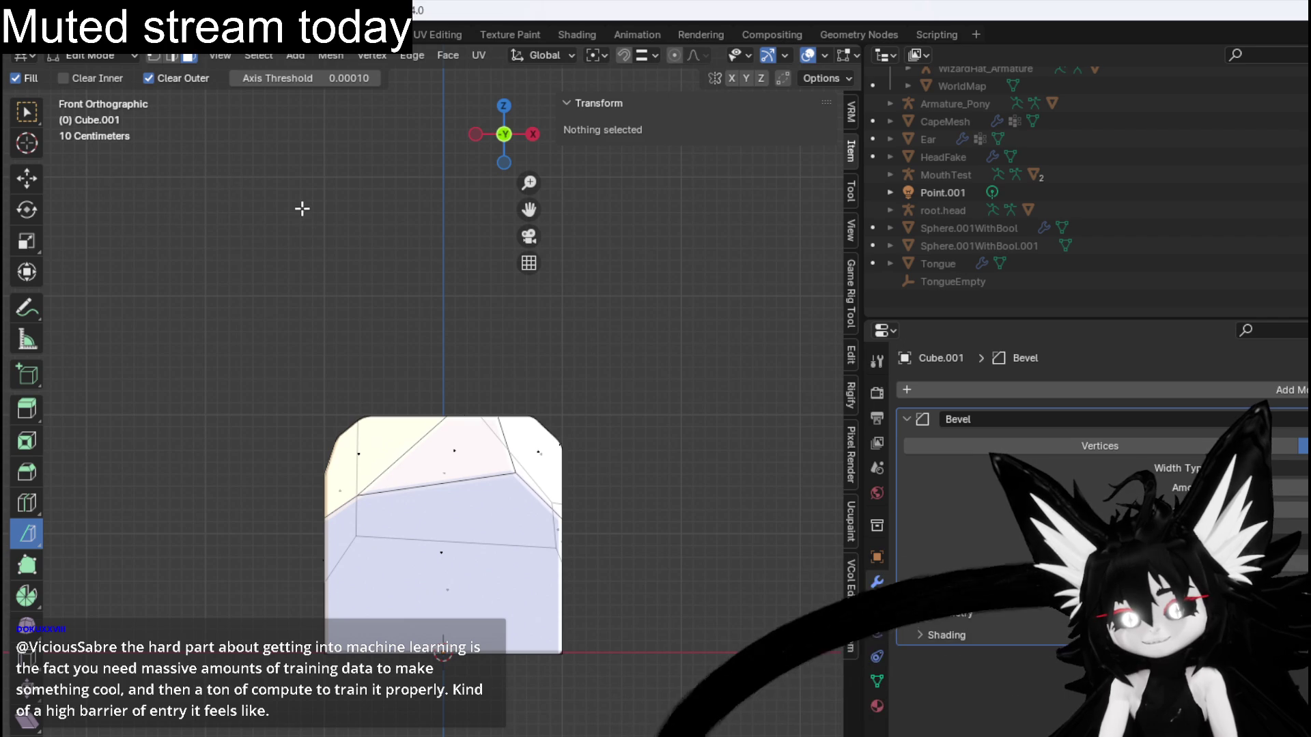
drag(367, 301, 354, 327)
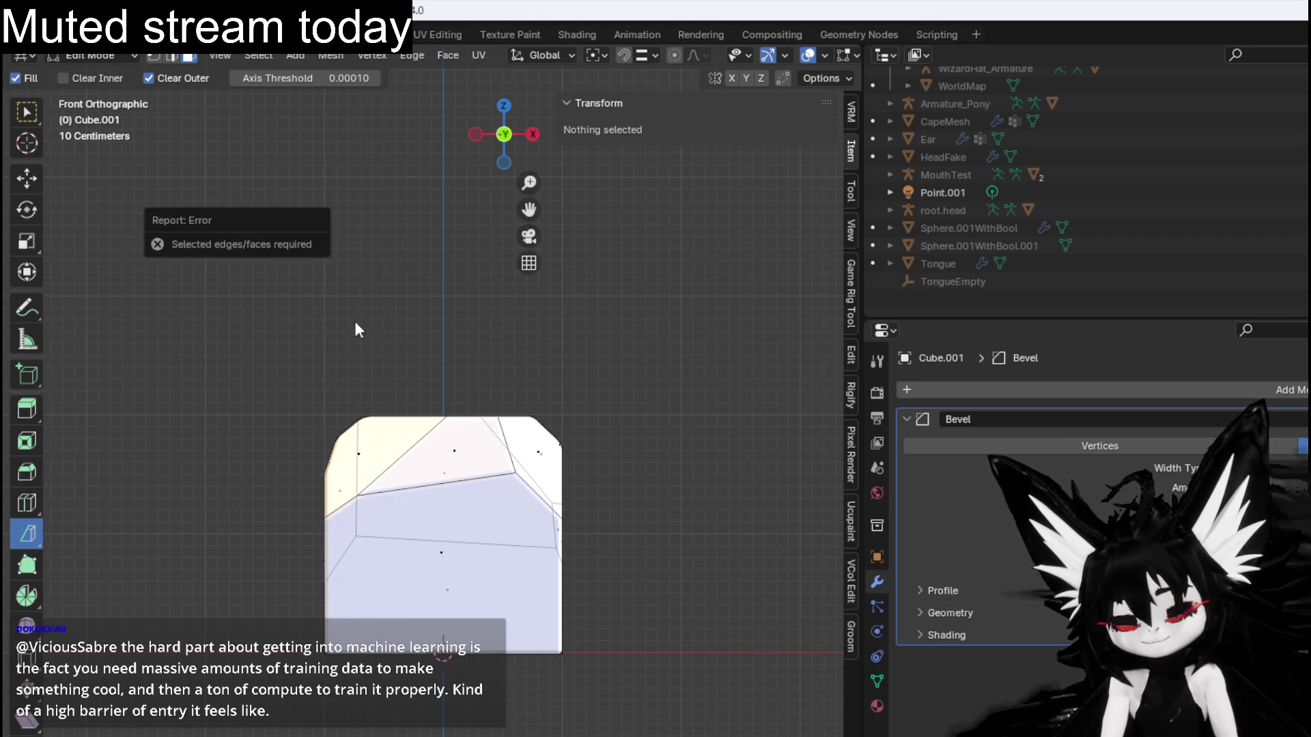
click(354, 258)
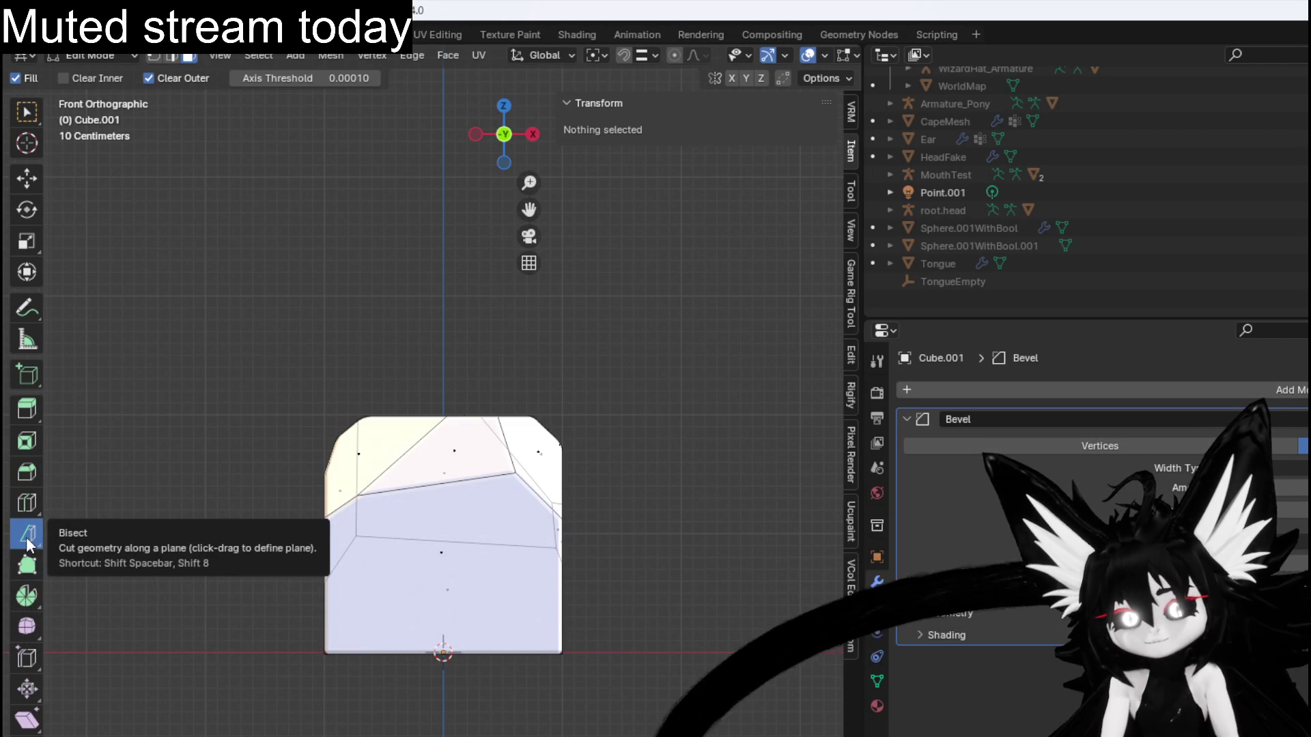
Reselect the Bisect tool, select all of Cube.001 and drag another cutting line.
click(245, 221)
click(287, 242)
key(a)
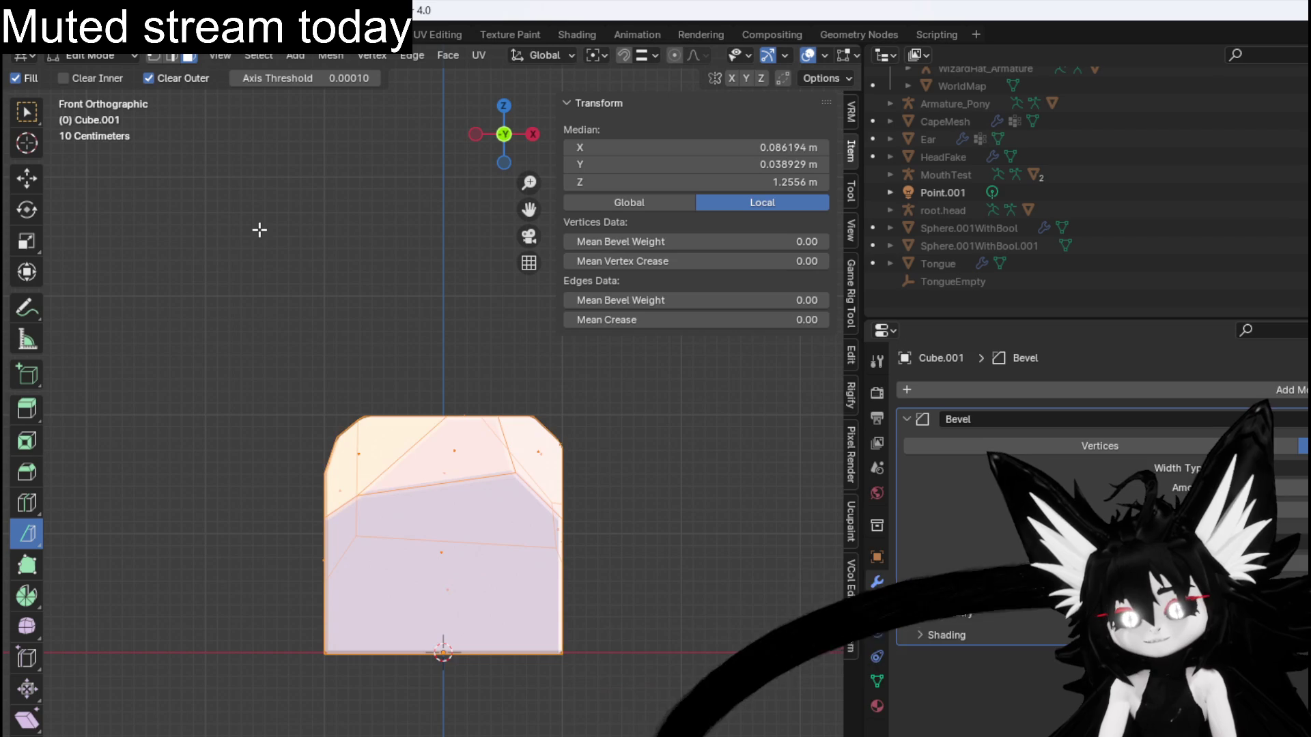
drag(260, 193, 276, 206)
click(370, 252)
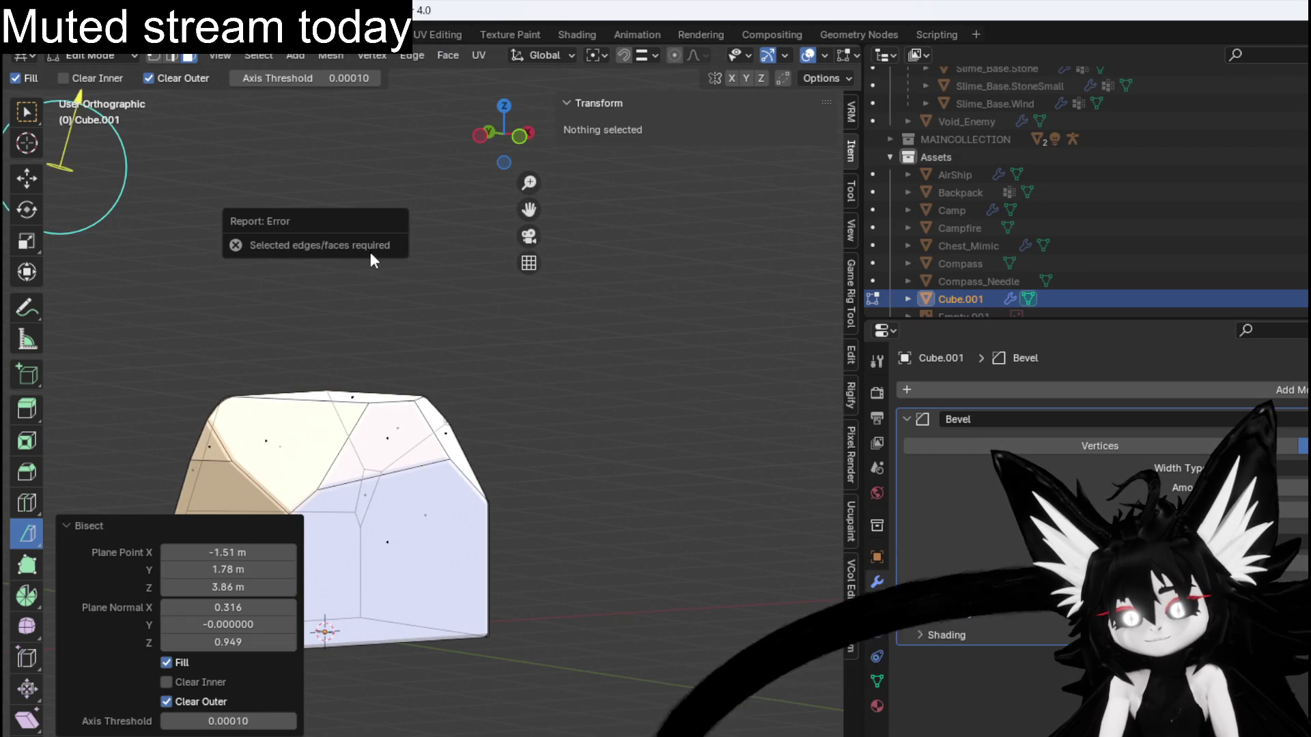
Select all of Cube.001 and begin a new bisect line from a near-front angle.
key(a)
drag(246, 213, 250, 224)
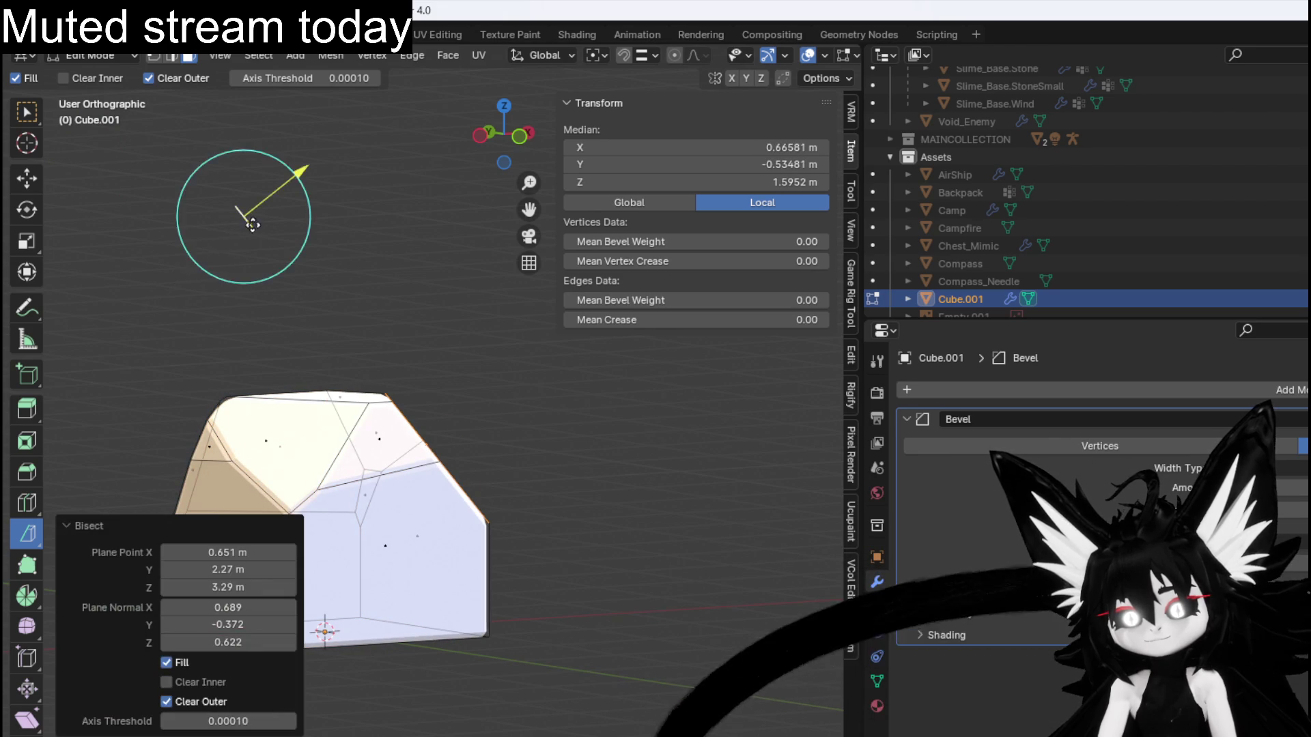
drag(423, 330, 363, 343)
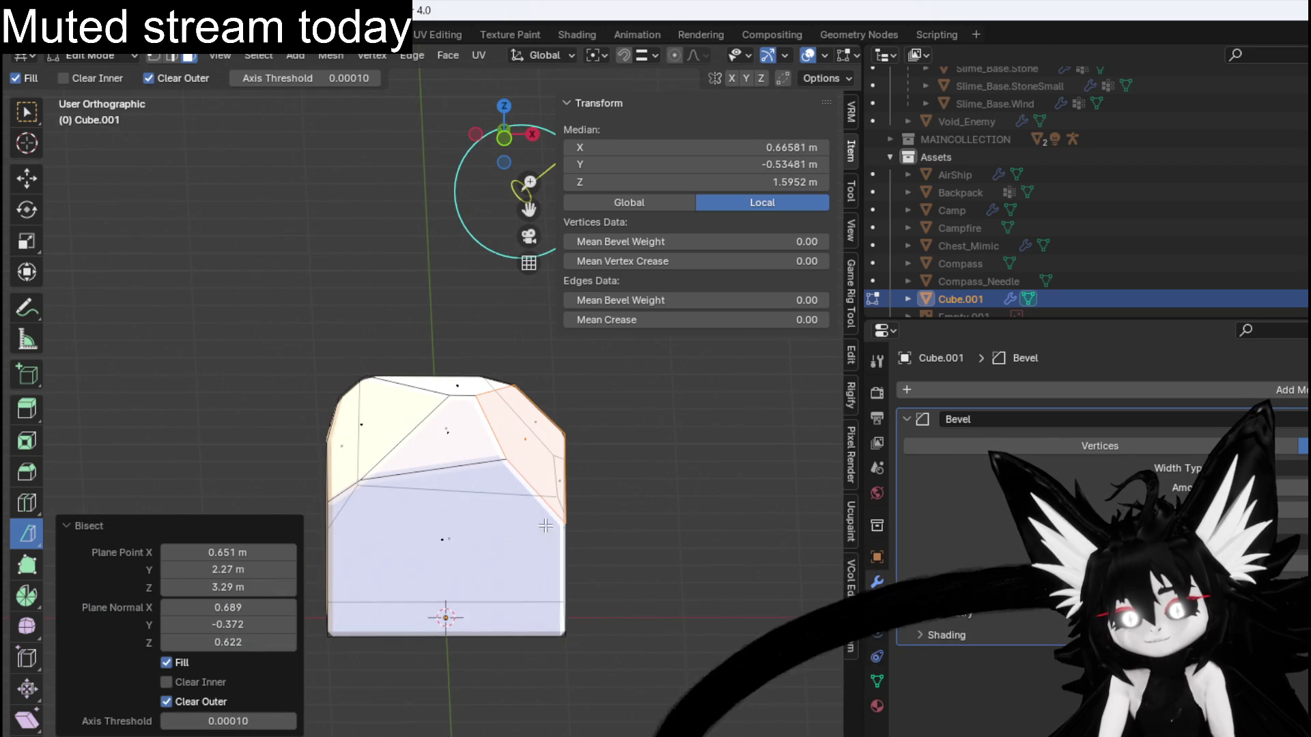
mouse_move(601, 423)
mouse_down()
mouse_move(371, 404)
mouse_move(380, 433)
mouse_move(447, 428)
mouse_up()
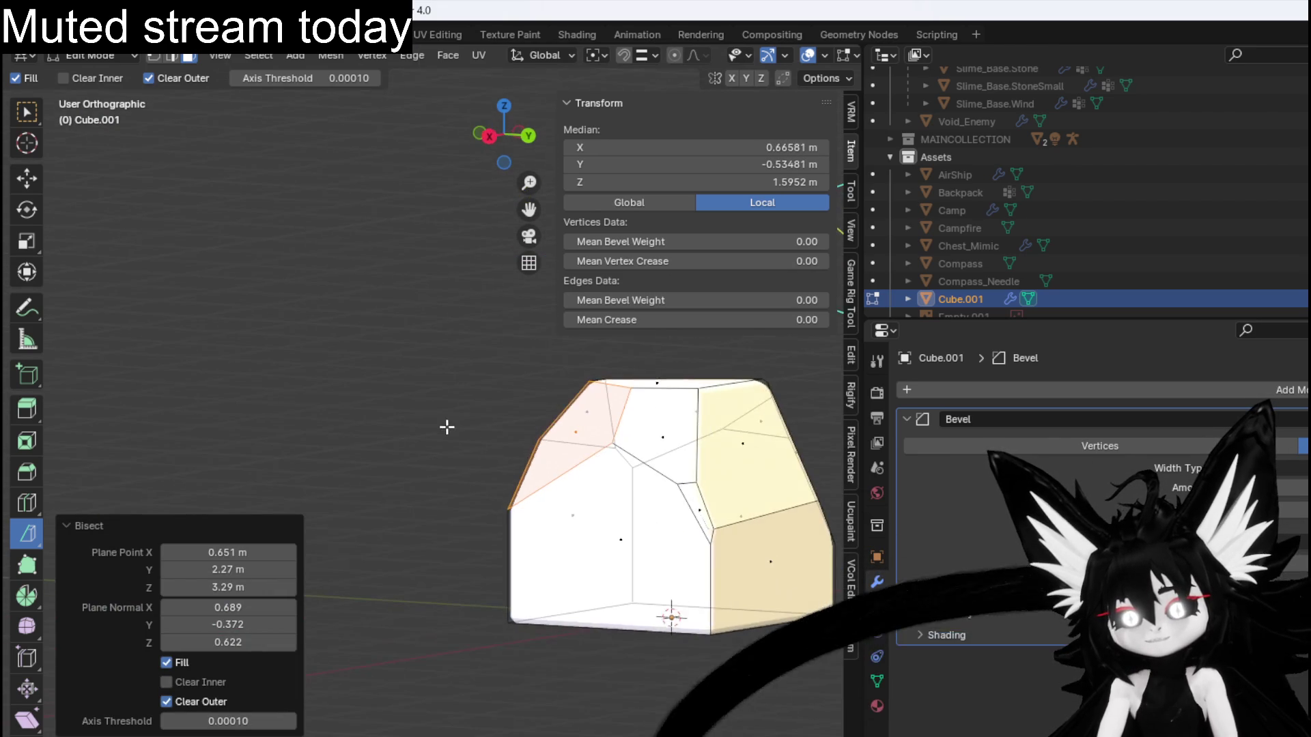
drag(398, 365, 314, 350)
Draw a bisect line across Cube.001 to slice a corner off the mesh.
key(a)
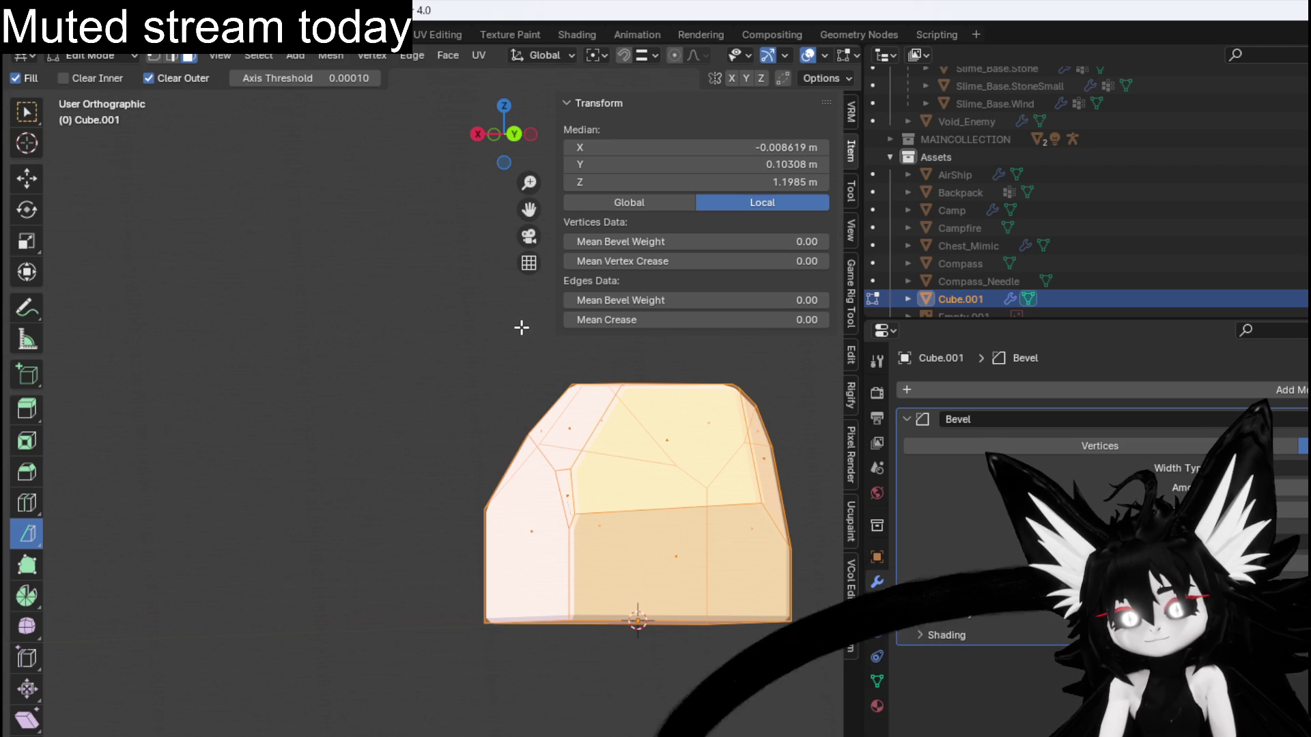
key(alt+a)
mouse_move(515, 391)
mouse_down()
mouse_move(537, 355)
mouse_move(519, 329)
mouse_up()
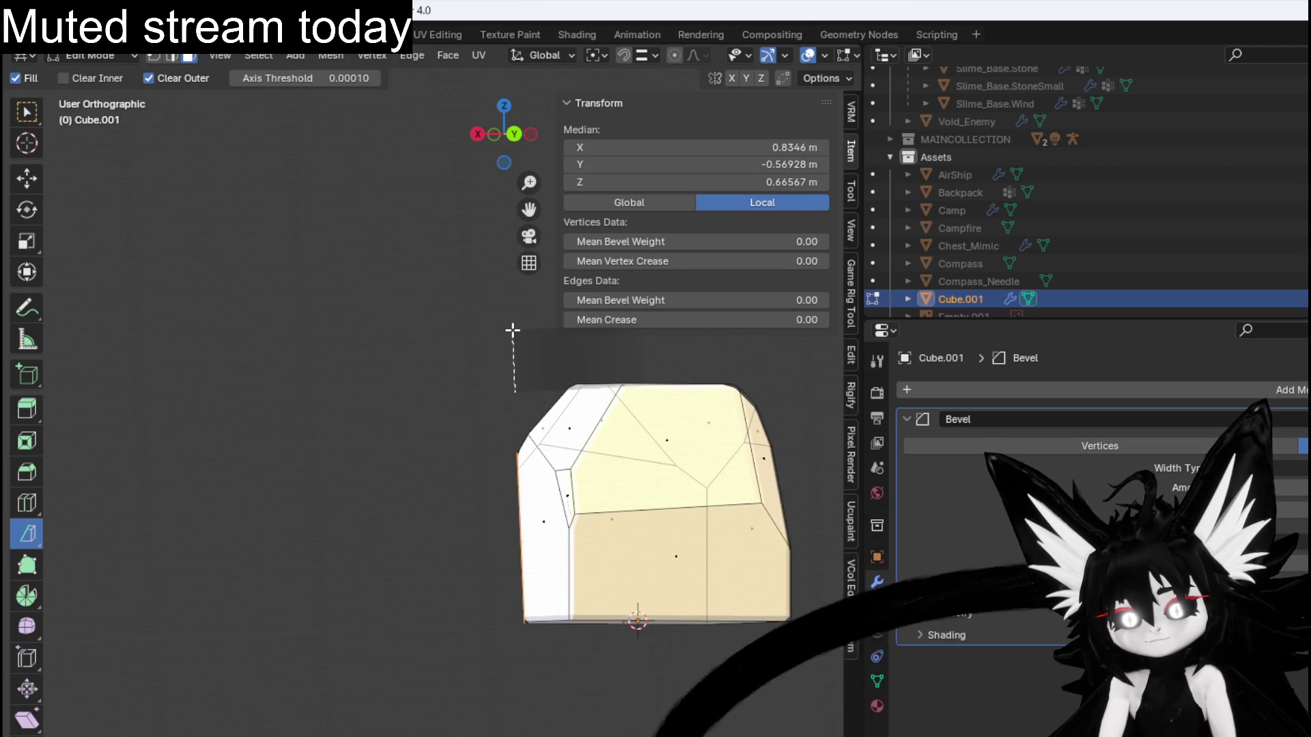
mouse_move(514, 330)
mouse_down()
mouse_move(419, 372)
mouse_move(608, 576)
mouse_move(696, 390)
mouse_up()
drag(477, 430, 391, 424)
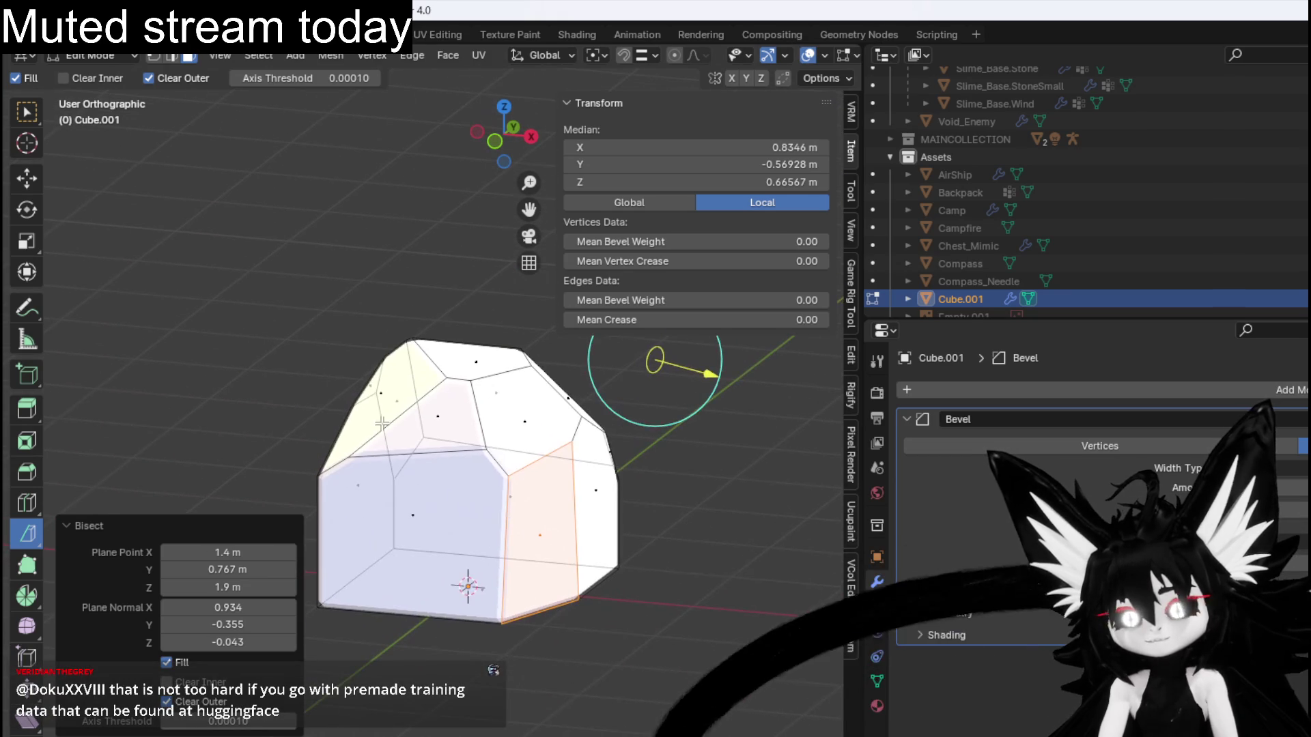
key(a)
mouse_move(385, 369)
mouse_down()
mouse_move(251, 354)
mouse_move(284, 366)
mouse_move(266, 314)
mouse_move(401, 301)
mouse_move(264, 372)
mouse_move(362, 349)
mouse_up()
Undo the bad cuts, slice away the rock's left side, and save the file.
key(ctrl+z)
key(ctrl+z)
key(ctrl+z)
key(ctrl+shift+z)
key(ctrl+shift+z)
key(ctrl+z)
key(ctrl+z)
key(ctrl+z)
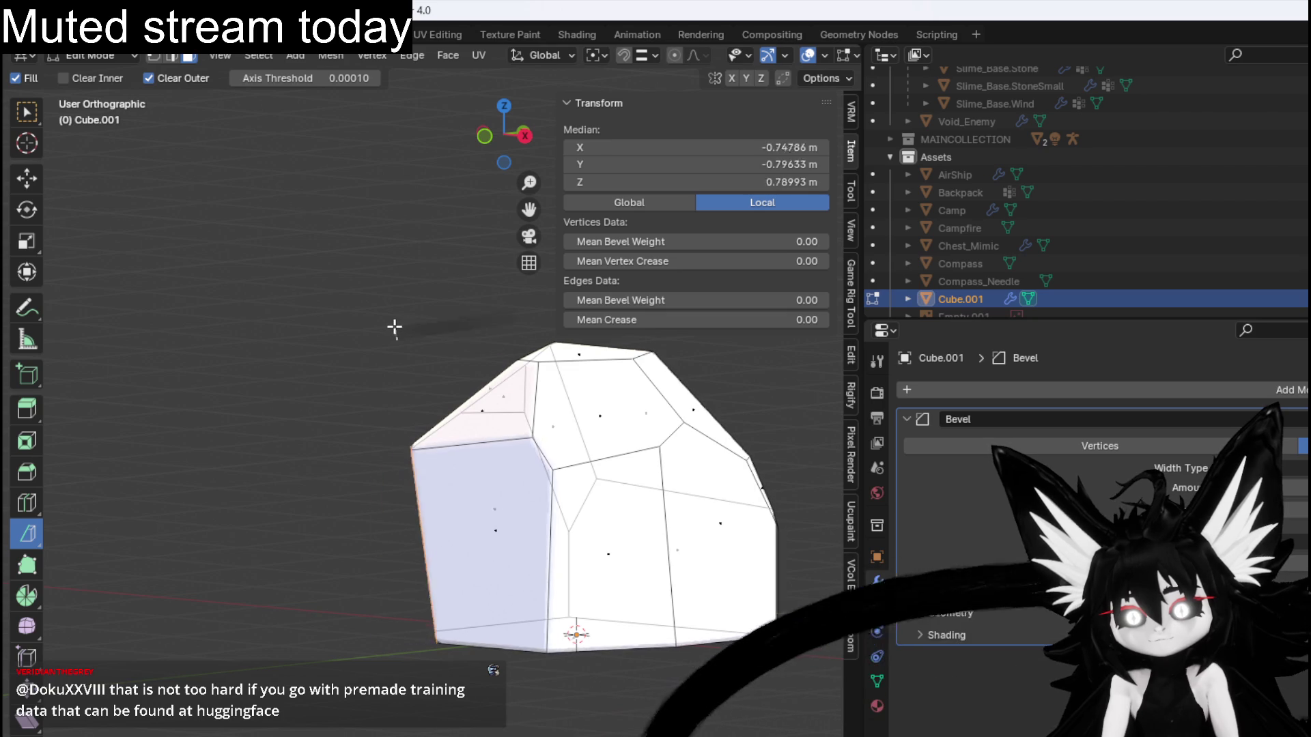
key(ctrl+z)
drag(401, 328, 395, 350)
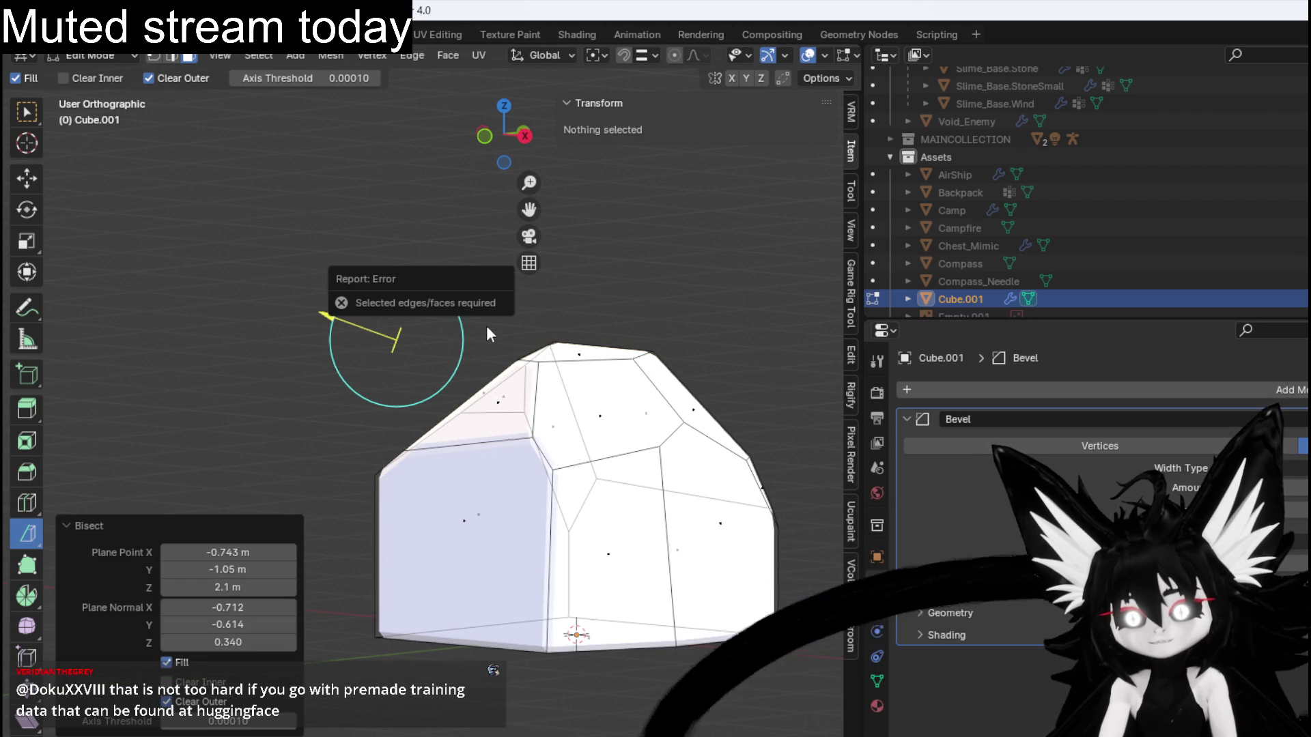
key(a)
mouse_move(439, 357)
mouse_down()
mouse_move(391, 332)
mouse_move(455, 347)
mouse_move(435, 353)
mouse_up()
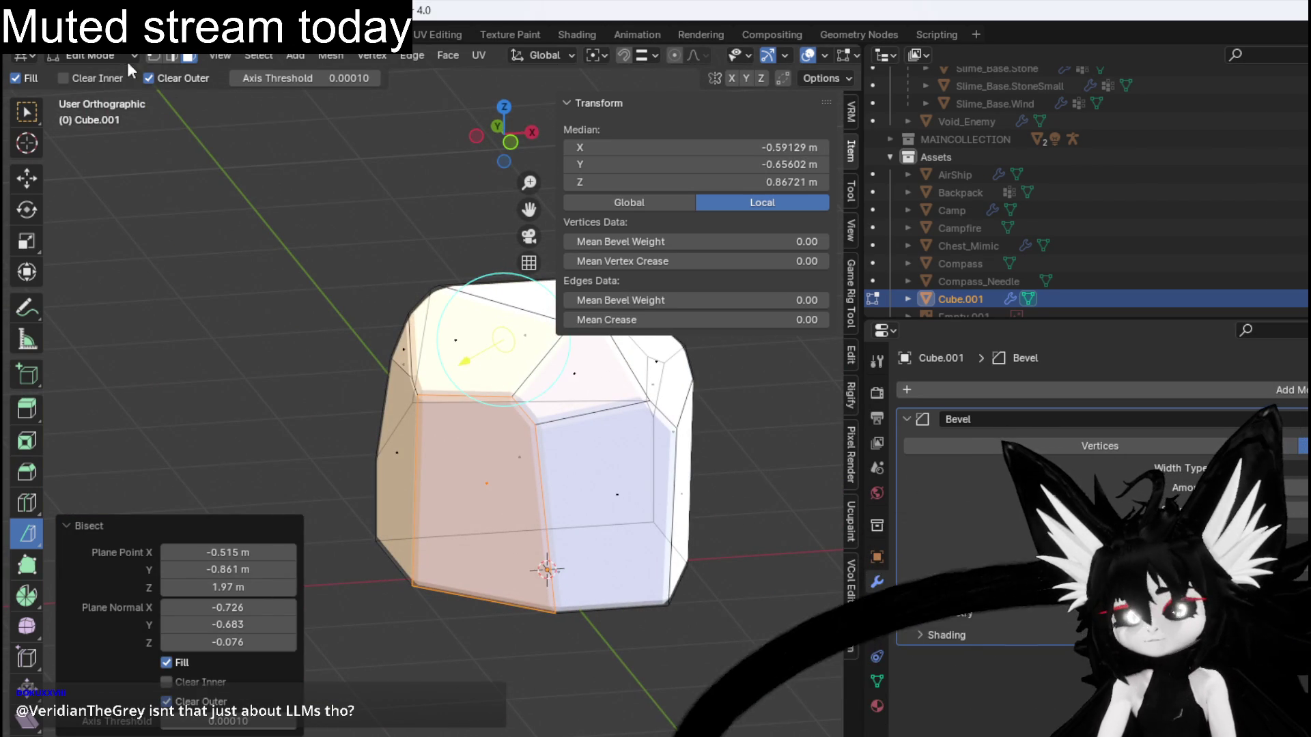
click(15, 34)
click(86, 150)
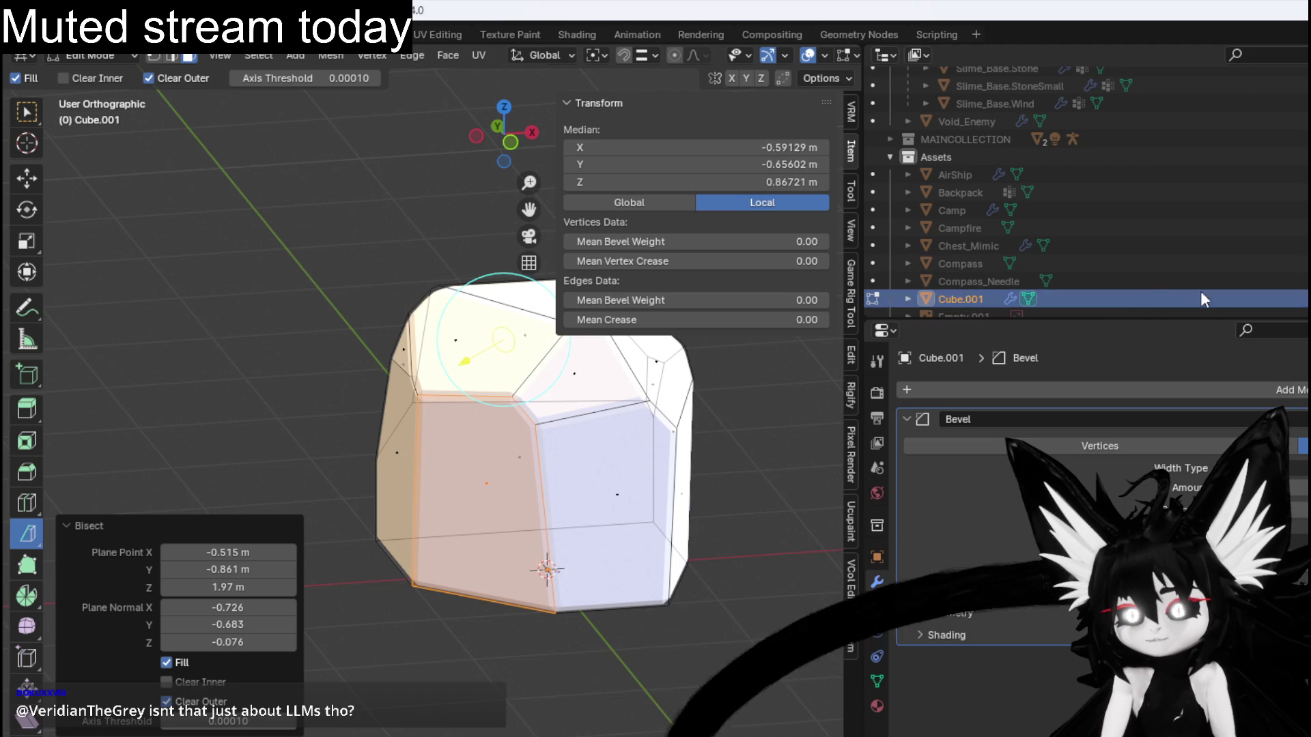
Rename Cube.001 to Rock.001 in the Outliner.
double_click(971, 301)
scroll(971, 300, down, 4)
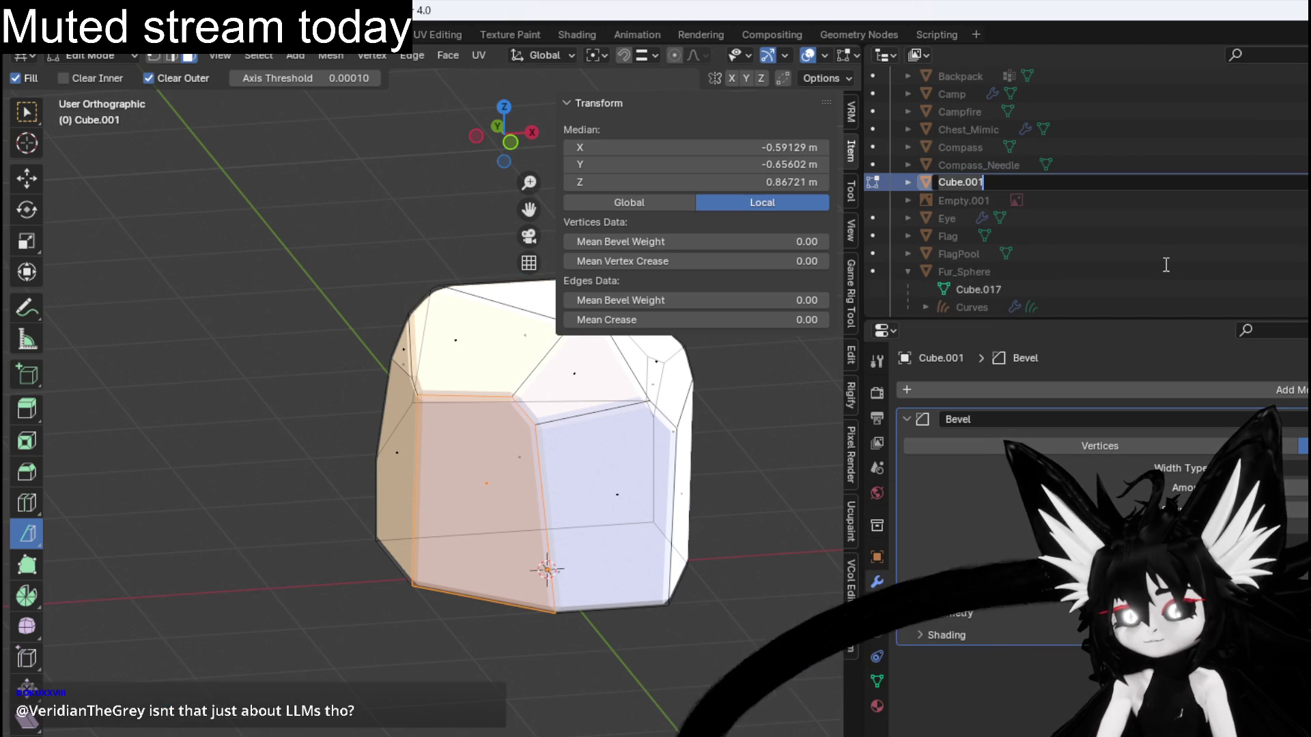
text(Rock)
key(Return)
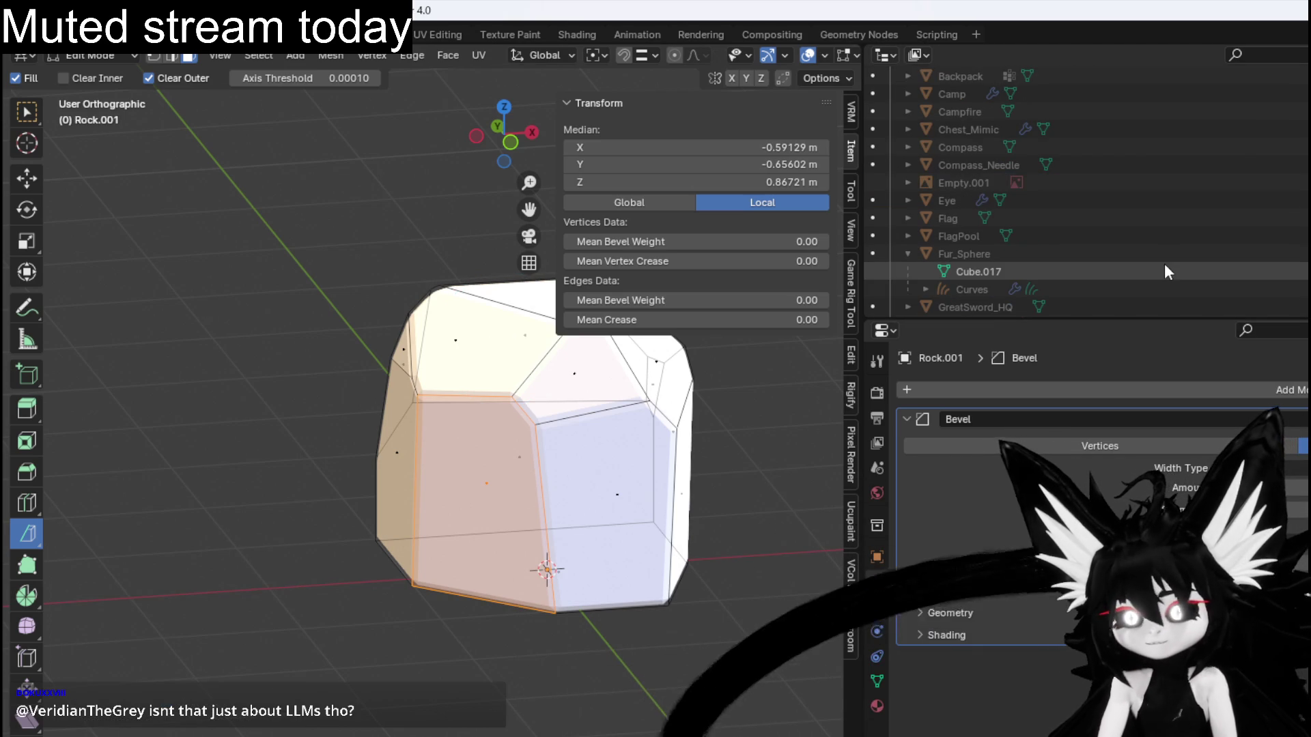
Hide Rock.001 to view the slime models, then unhide everything.
scroll(1164, 263, up, 3)
scroll(1160, 252, up, 5)
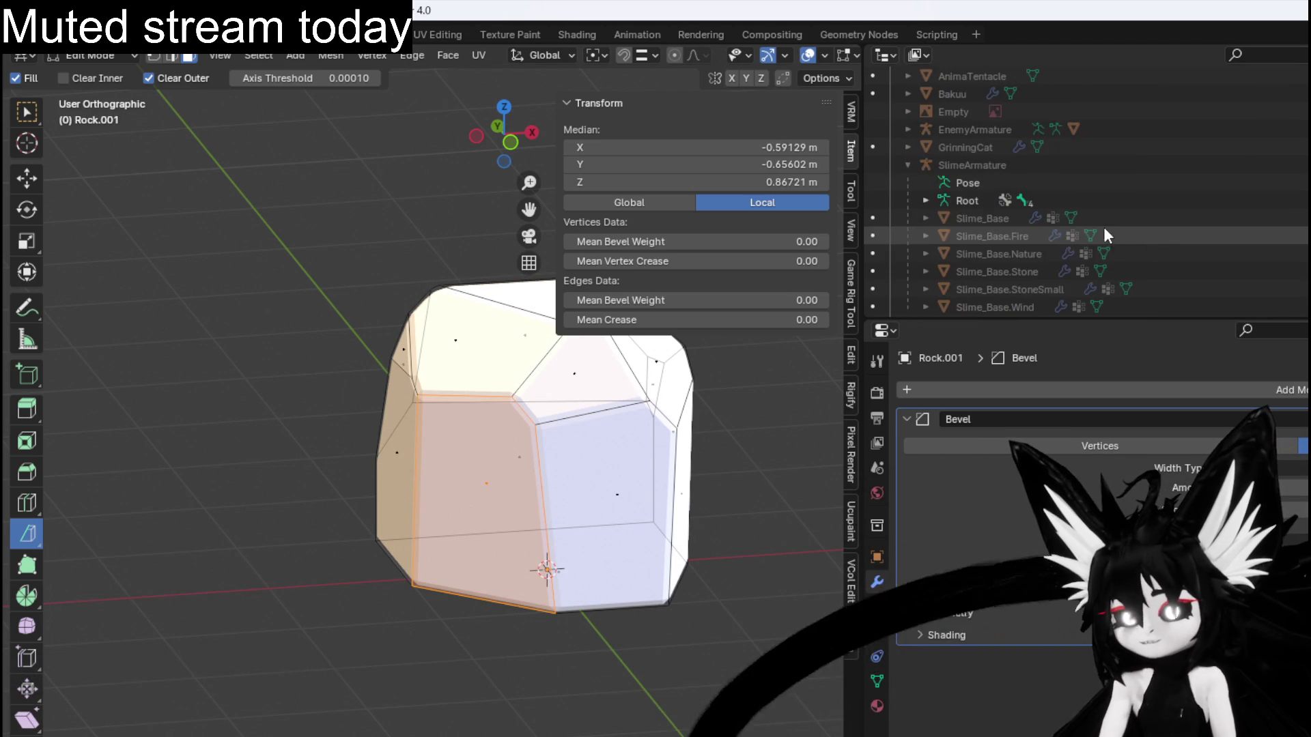
scroll(1124, 292, down, 4)
key(h)
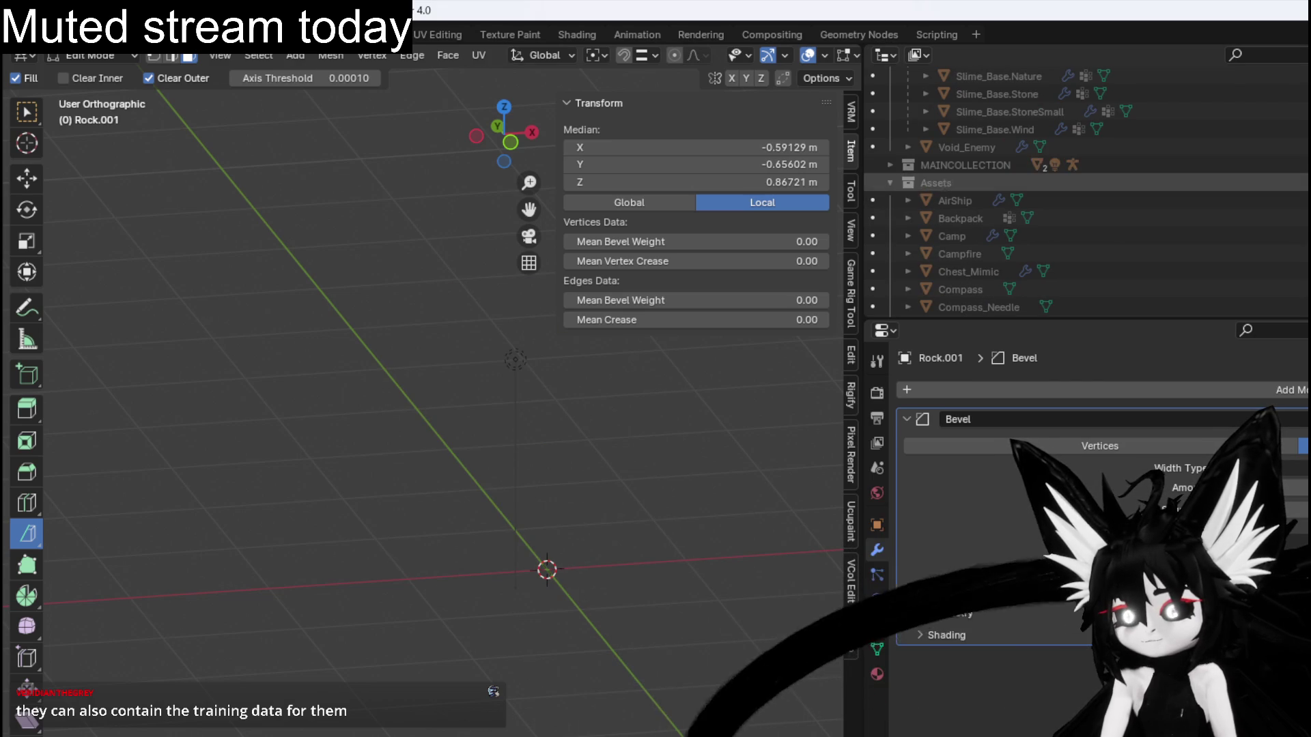
scroll(1218, 214, up, 4)
scroll(1219, 214, up, 5)
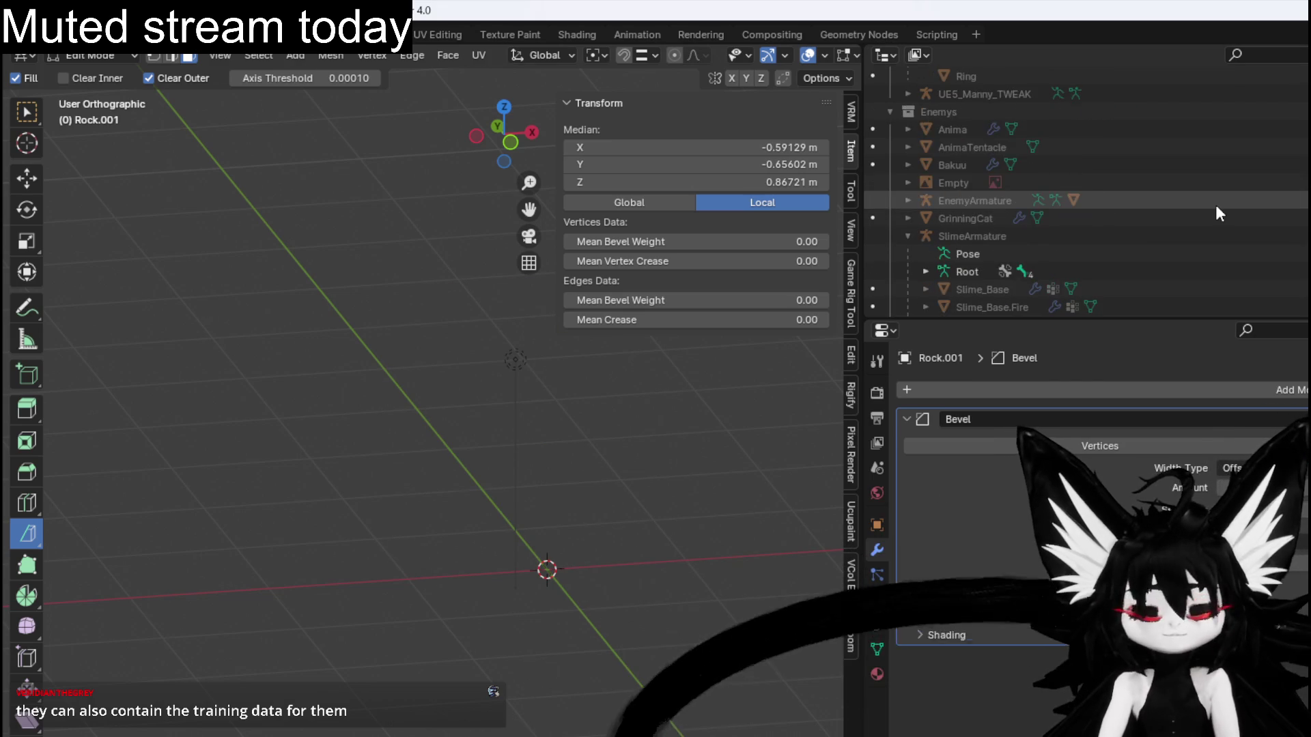
key(alt+h)
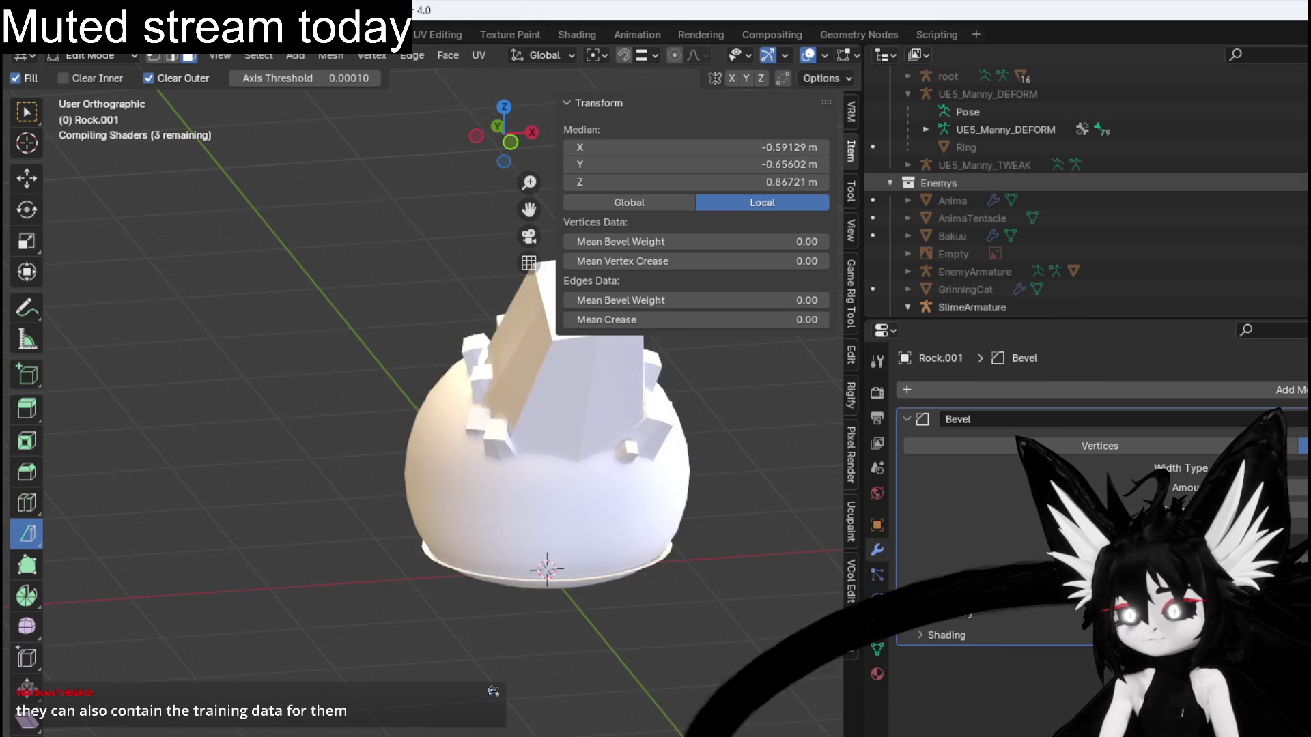
Hide the crystal-topped stone slime to inspect the others, then select Slime_Base.
drag(720, 405, 469, 415)
scroll(1100, 304, down, 2)
scroll(1100, 306, down, 4)
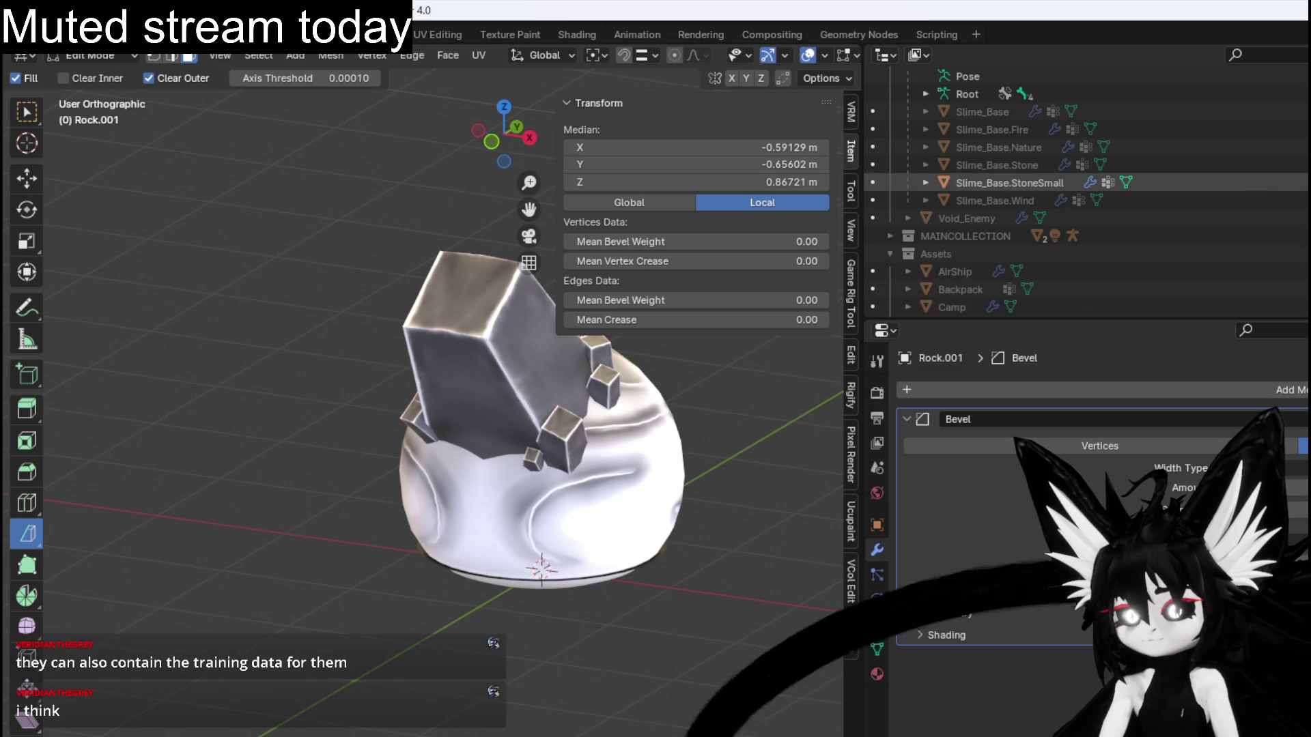
key(h)
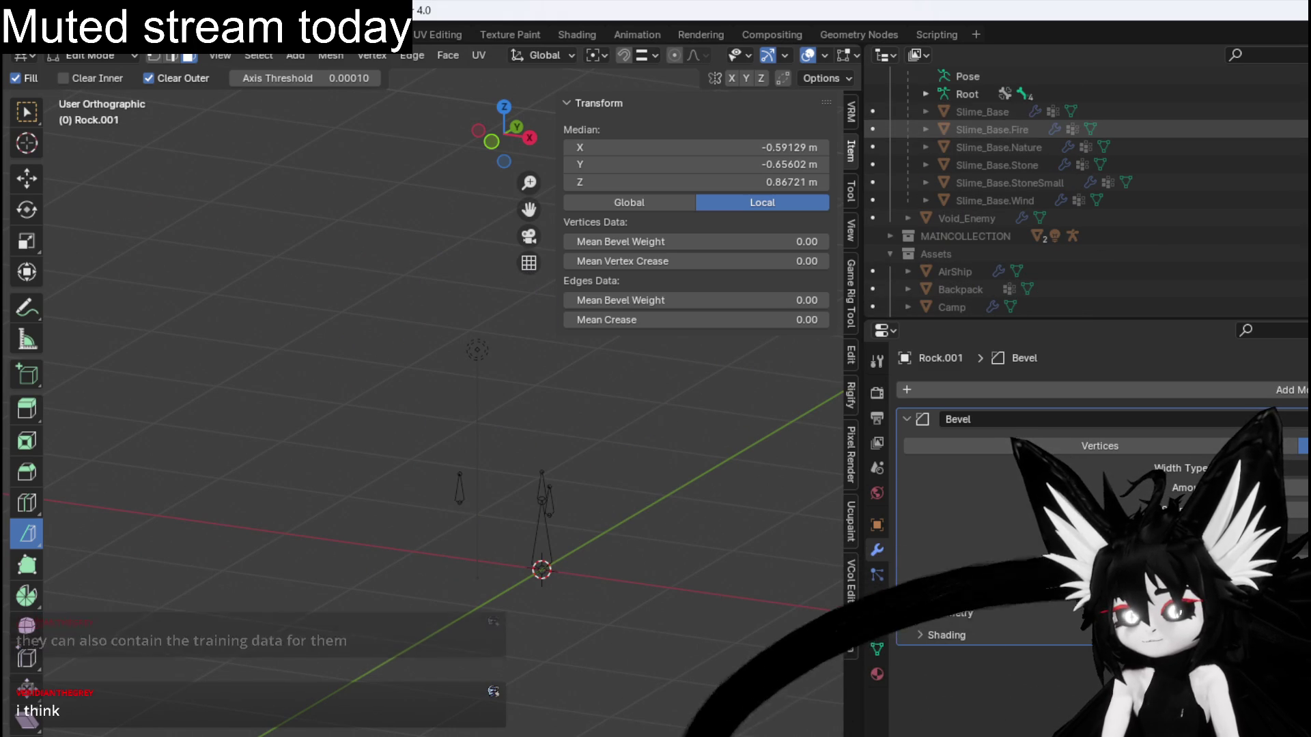
key(alt+h)
click(983, 113)
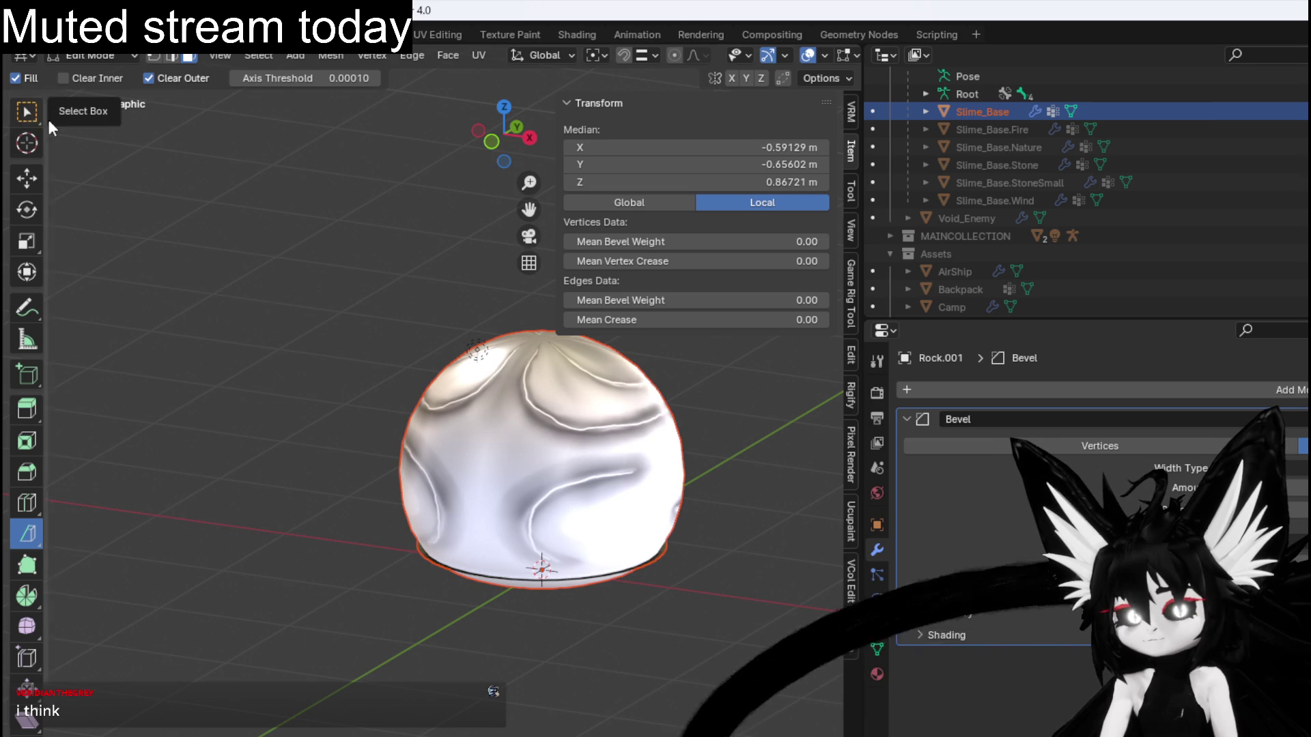
Return to Object Mode, paste the copied objects, and delete the extra SlimeArmature.001.
click(76, 56)
click(84, 80)
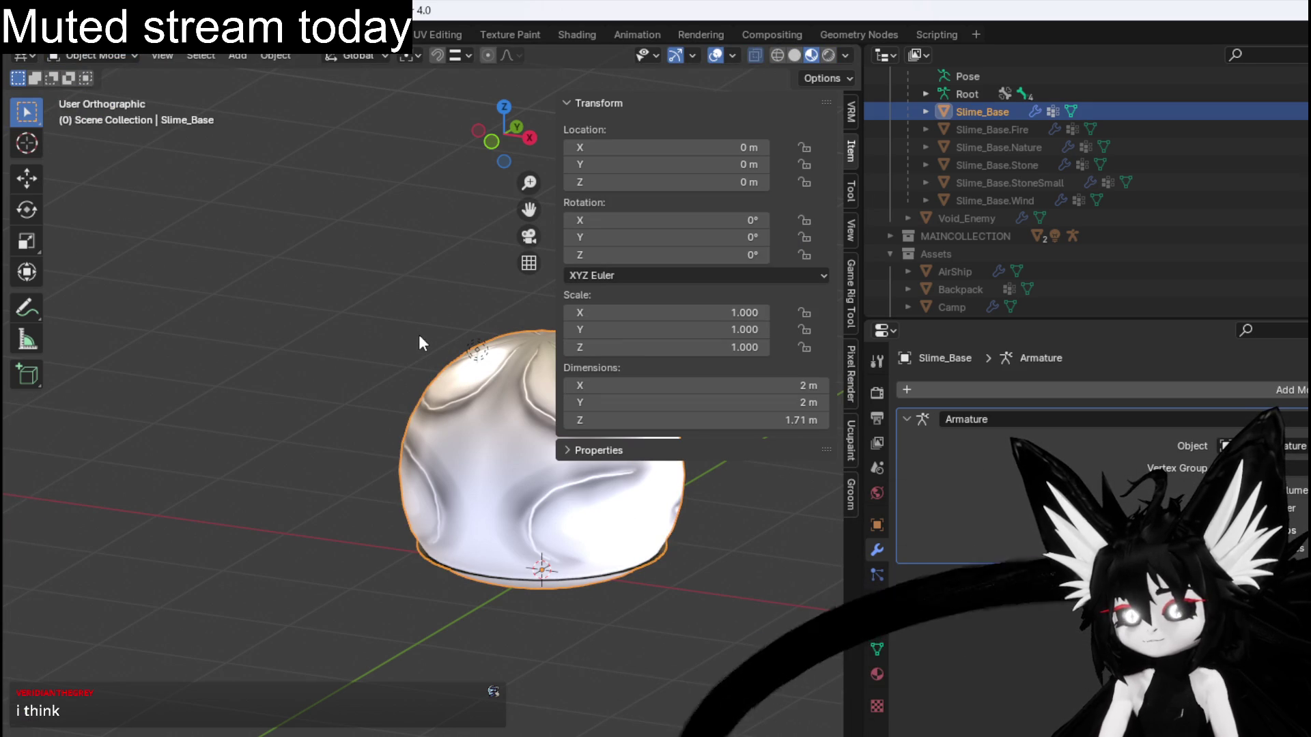
key(ctrl+v)
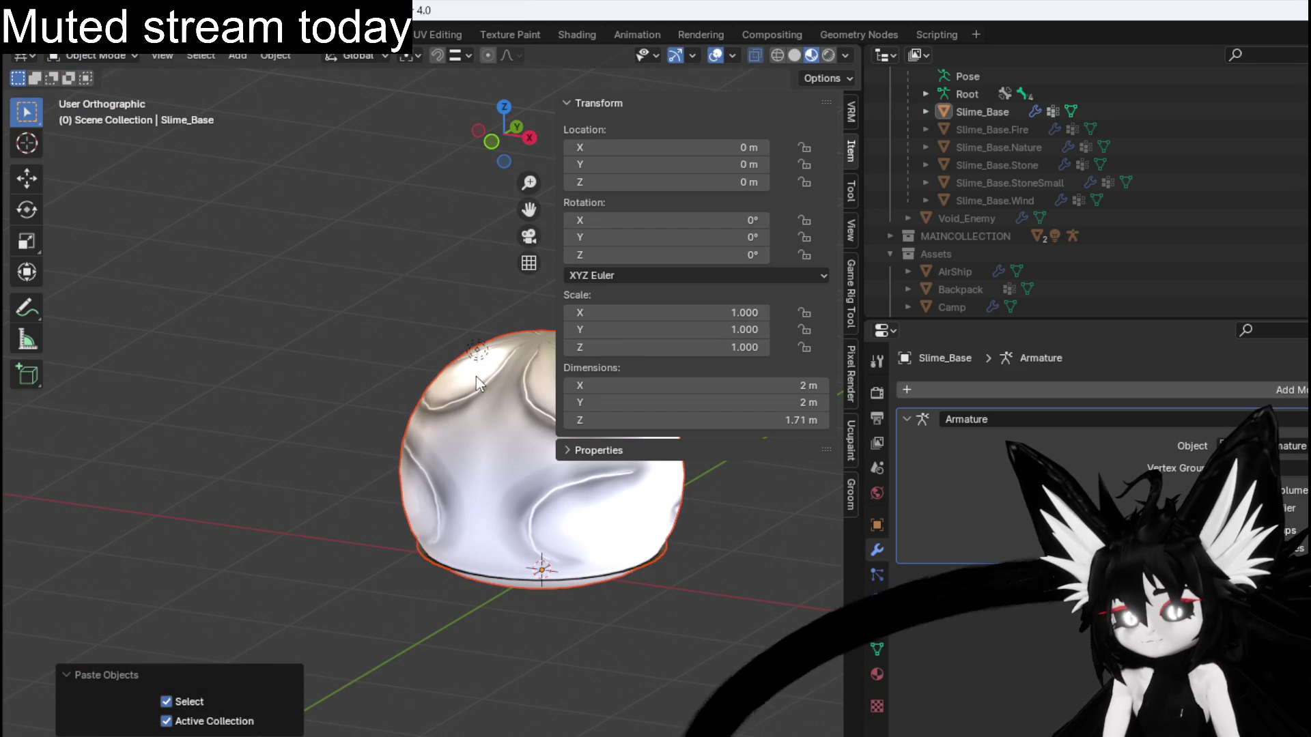
scroll(1240, 216, down, 10)
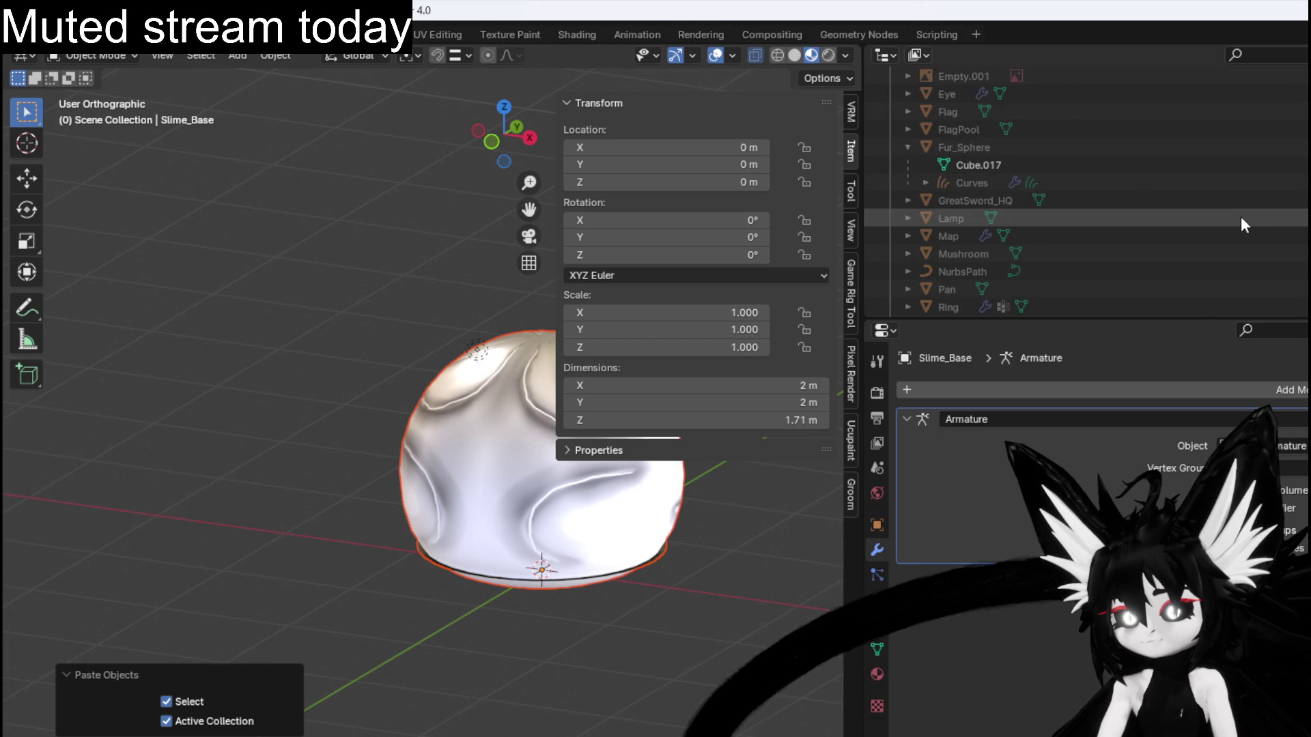
key(Delete)
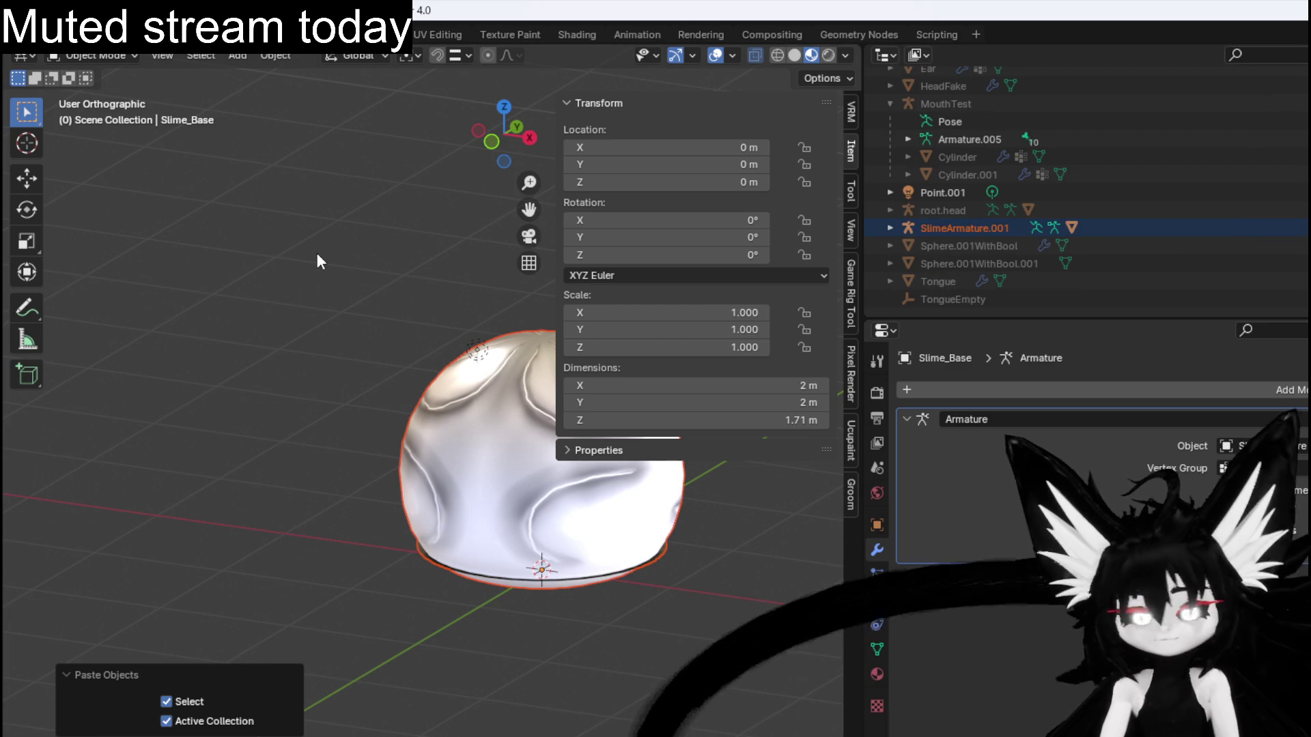
scroll(1113, 170, up, 10)
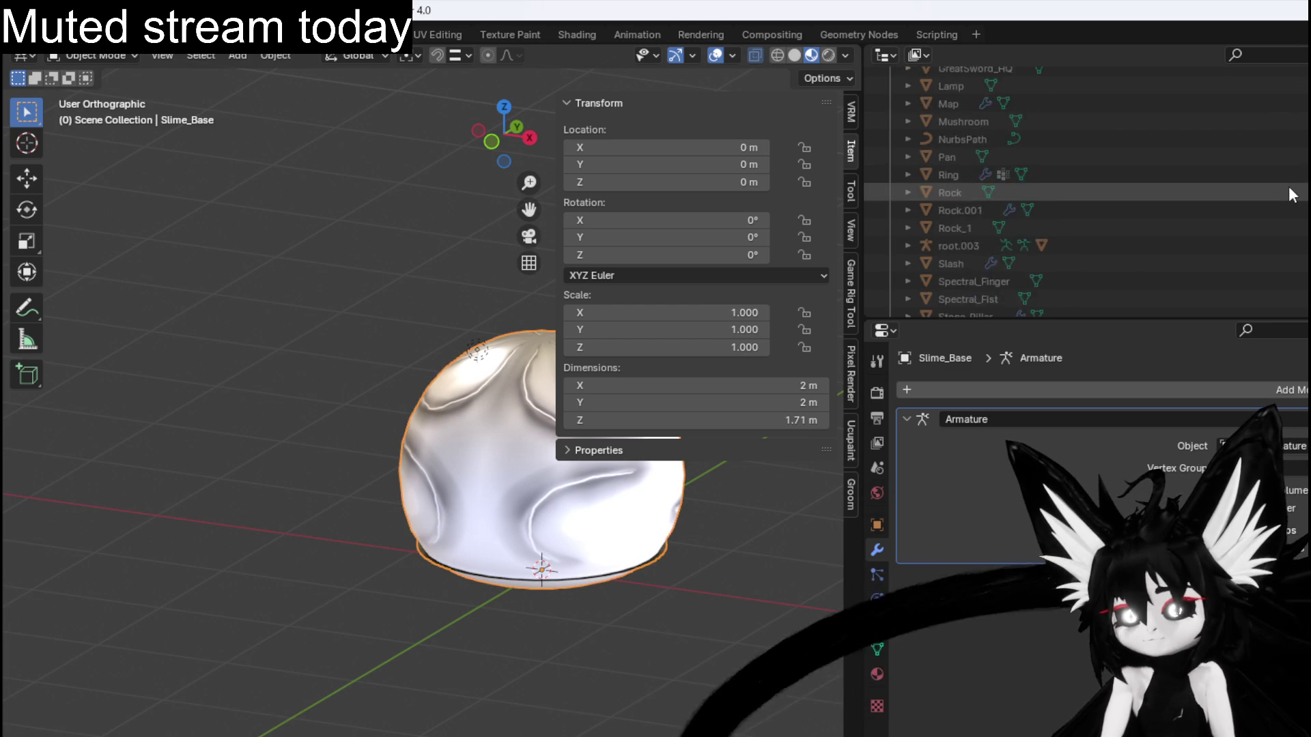
scroll(1027, 156, up, 10)
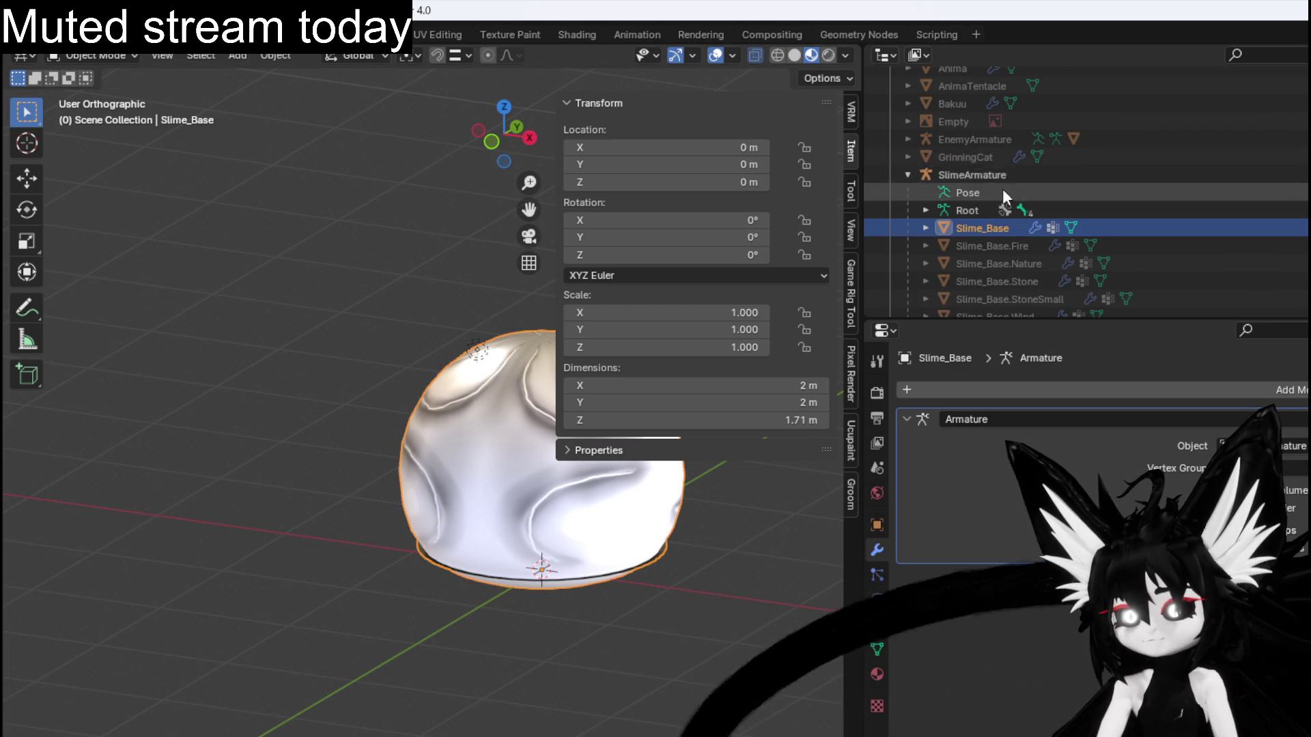
Duplicate Slime_Base in place and rename the copy Slime_Base.Water.
click(1079, 185)
scroll(1093, 180, down, 6)
click(994, 160)
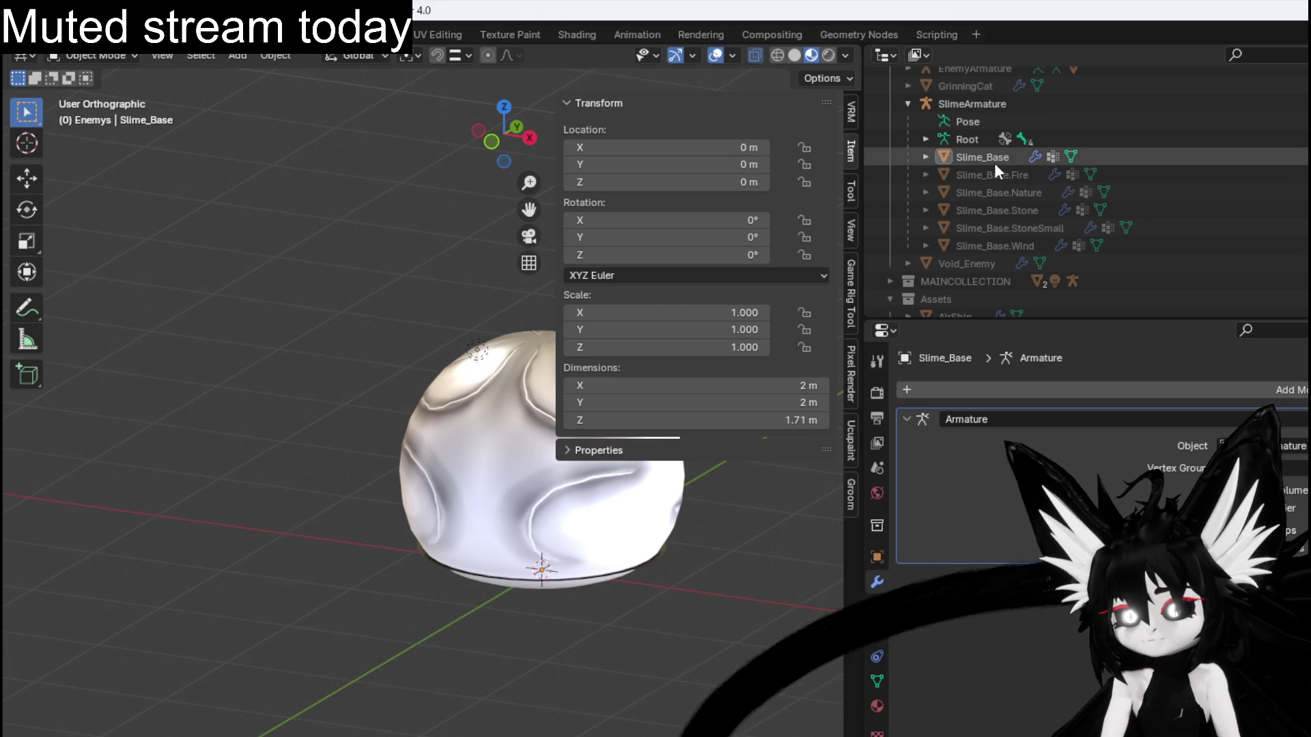
key(shift+d)
key(Escape)
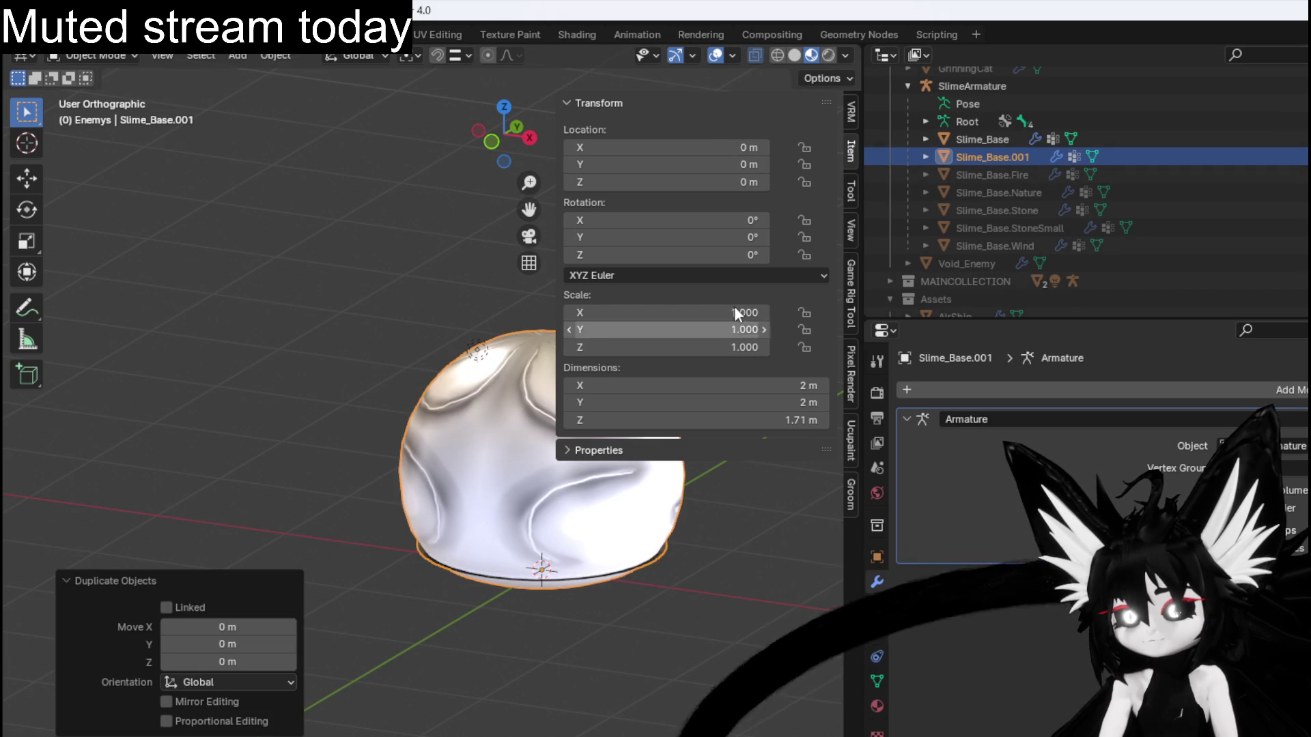
double_click(1023, 198)
scroll(1024, 191, down, 1)
click(1032, 181)
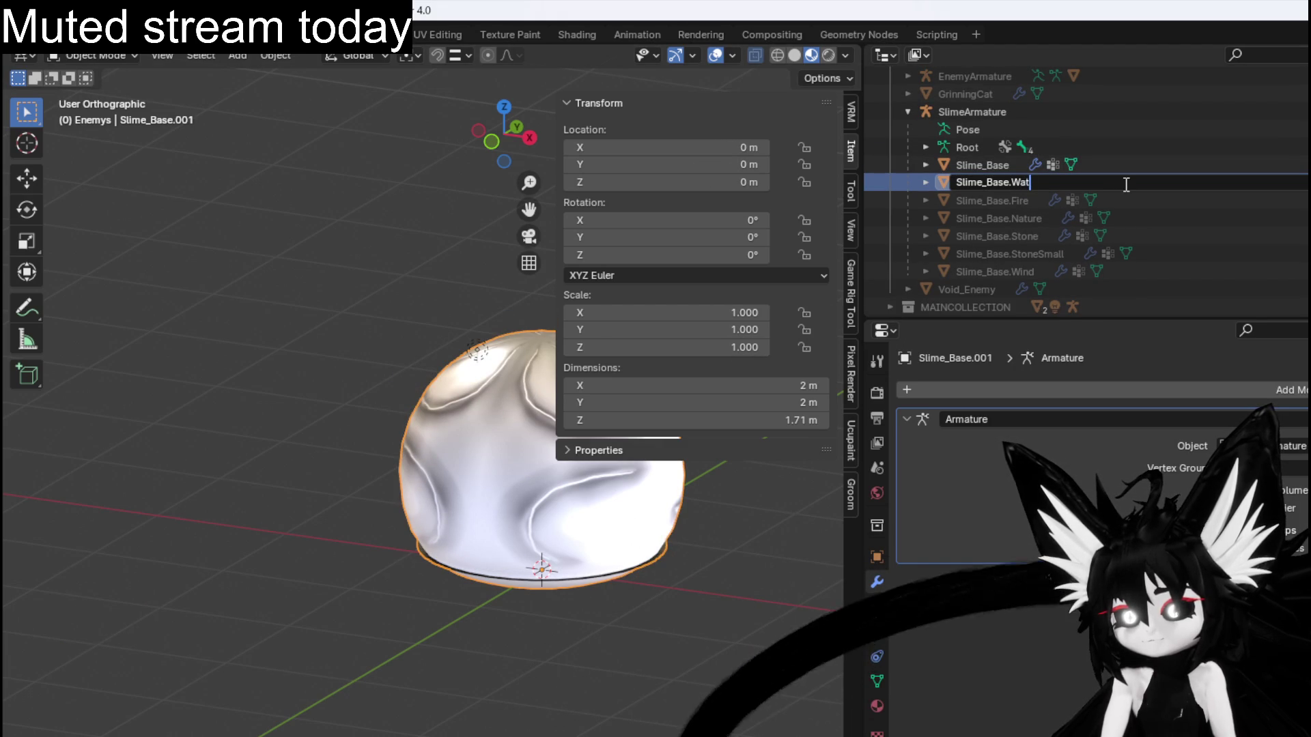
text(er)
key(Return)
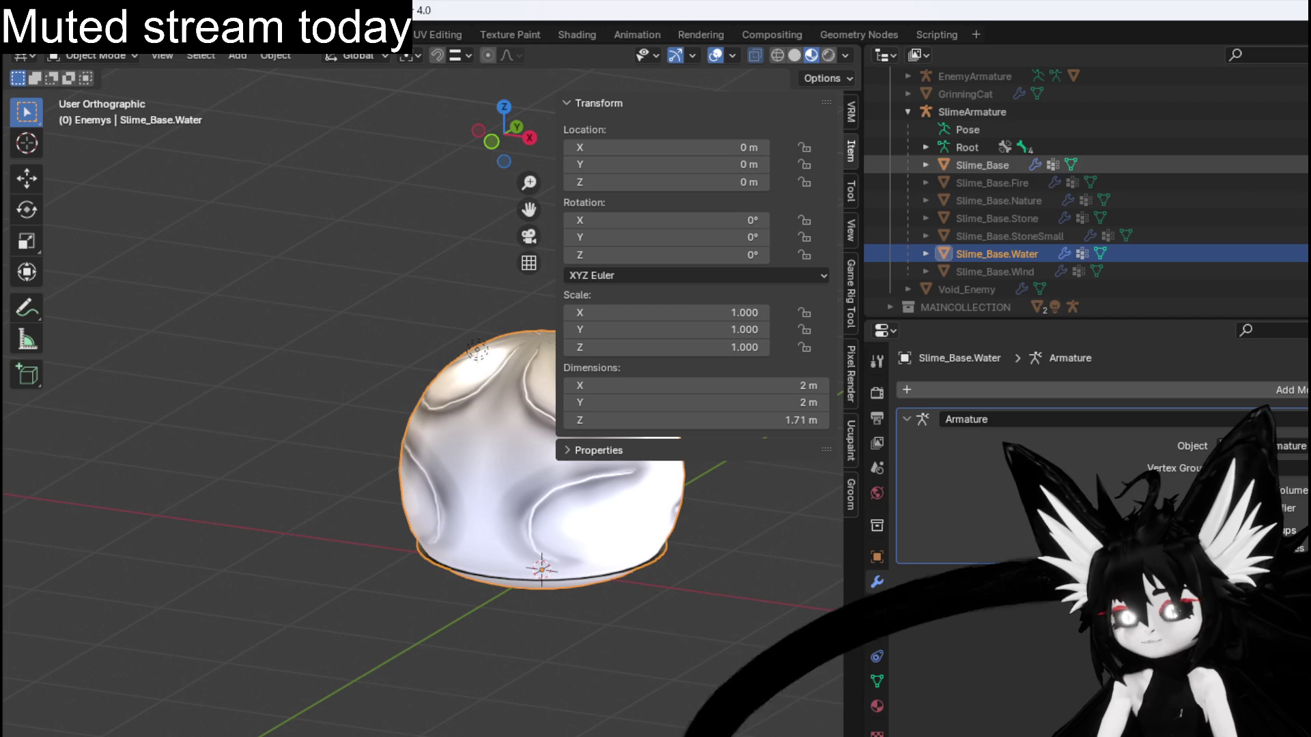
key(KP_Decimal)
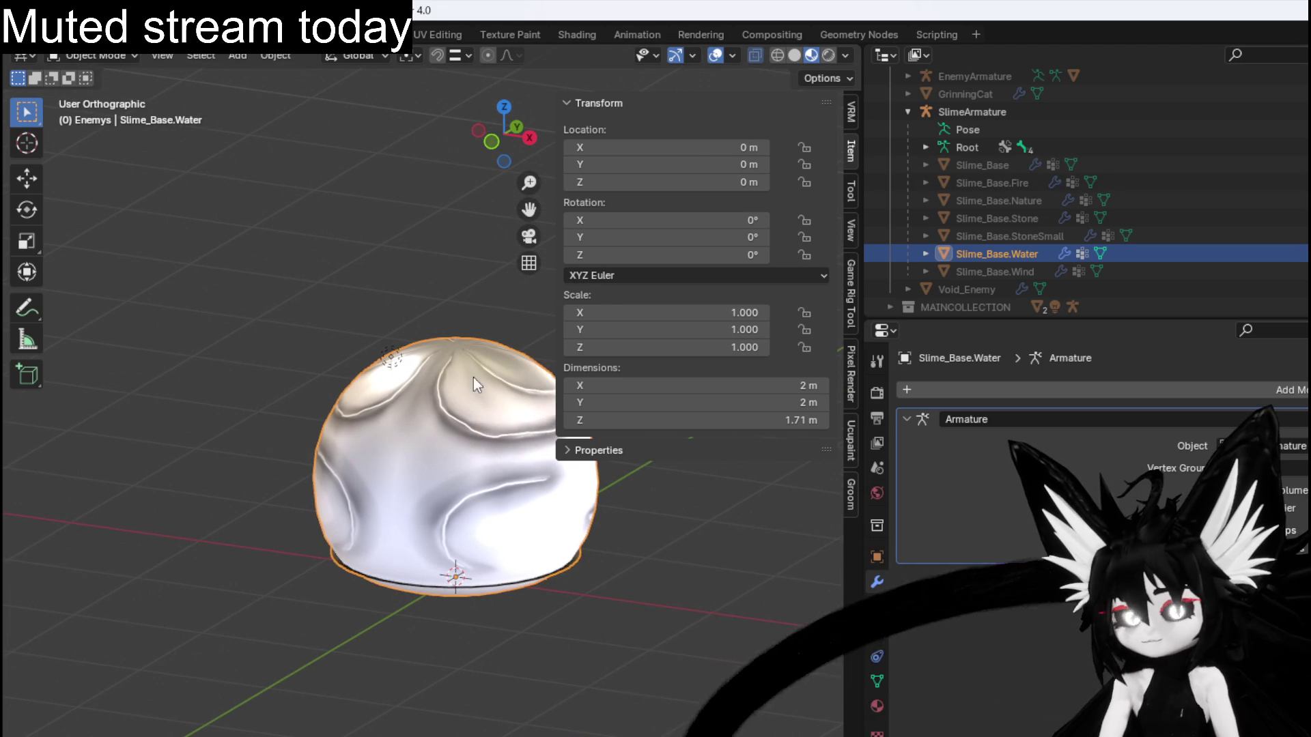
click(85, 54)
In Edit Mode front view, pull the top pole vertex up with proportional editing.
click(96, 96)
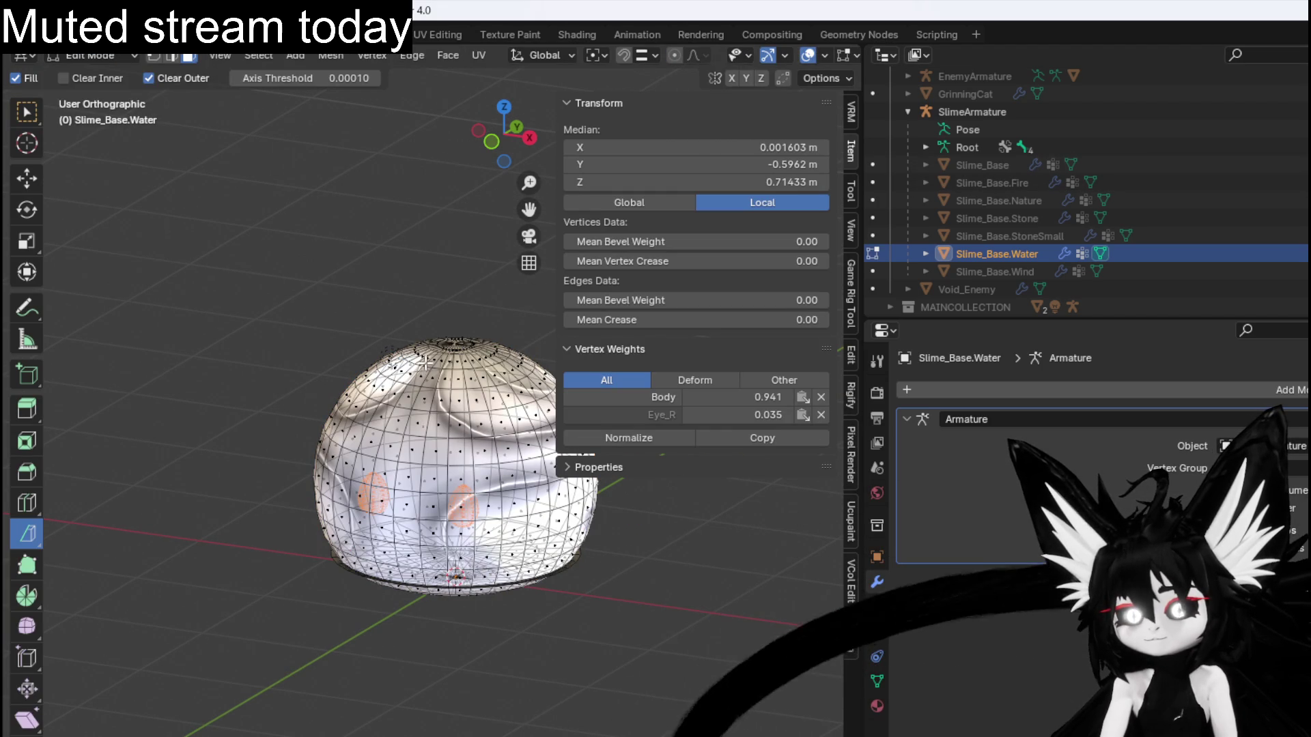
key(KP_1)
scroll(359, 344, up, 3)
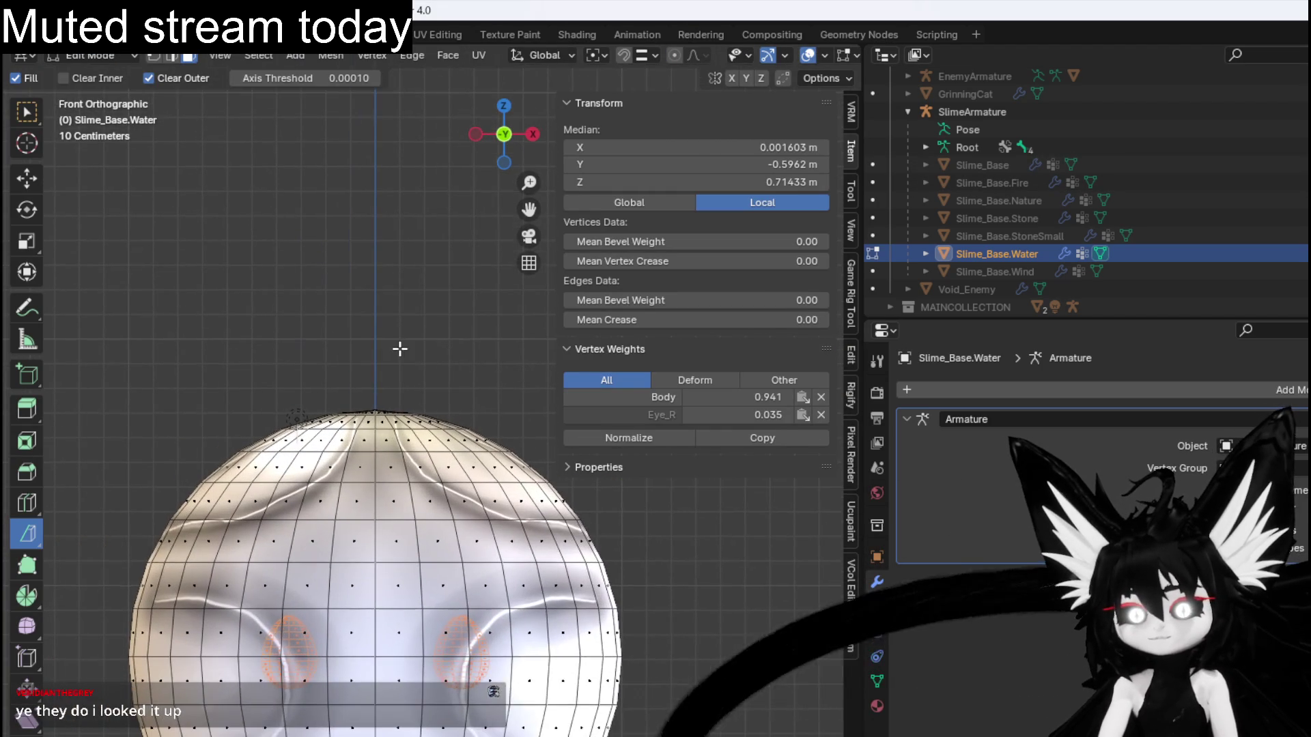
scroll(376, 389, up, 3)
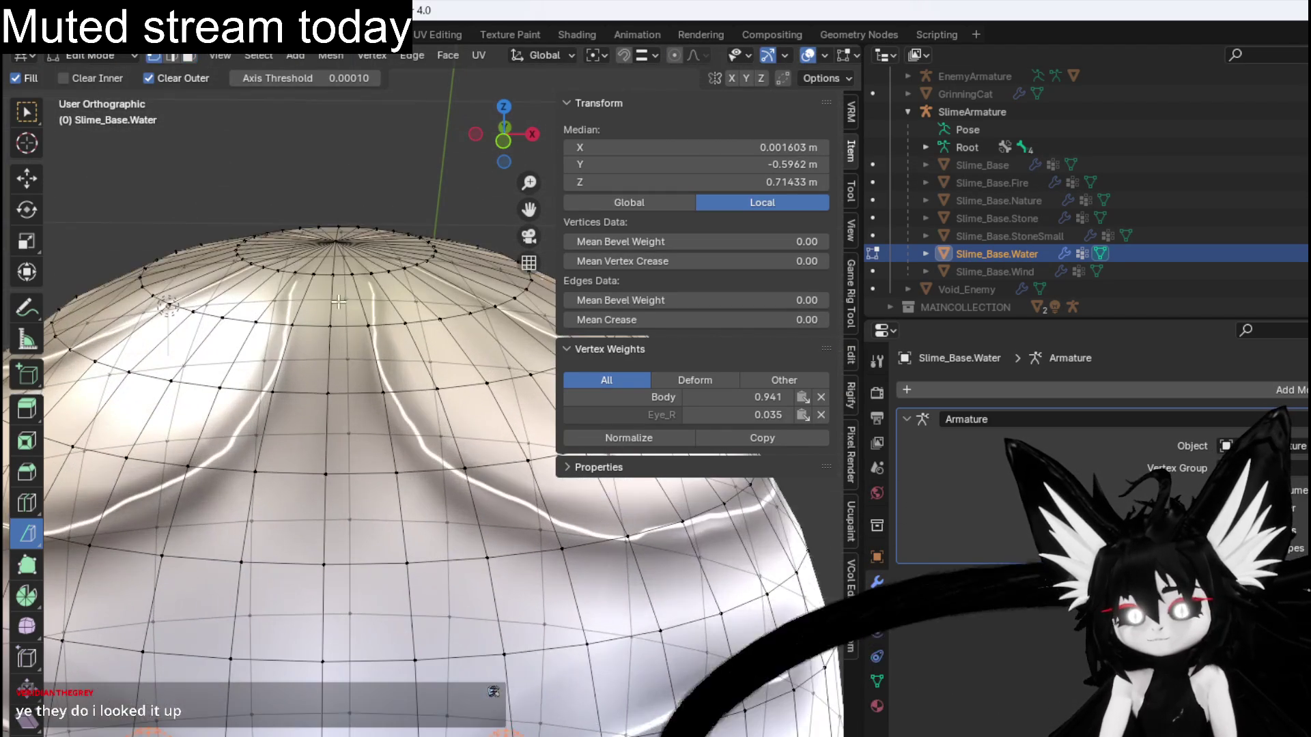
click(338, 242)
key(KP_1)
scroll(375, 287, down, 4)
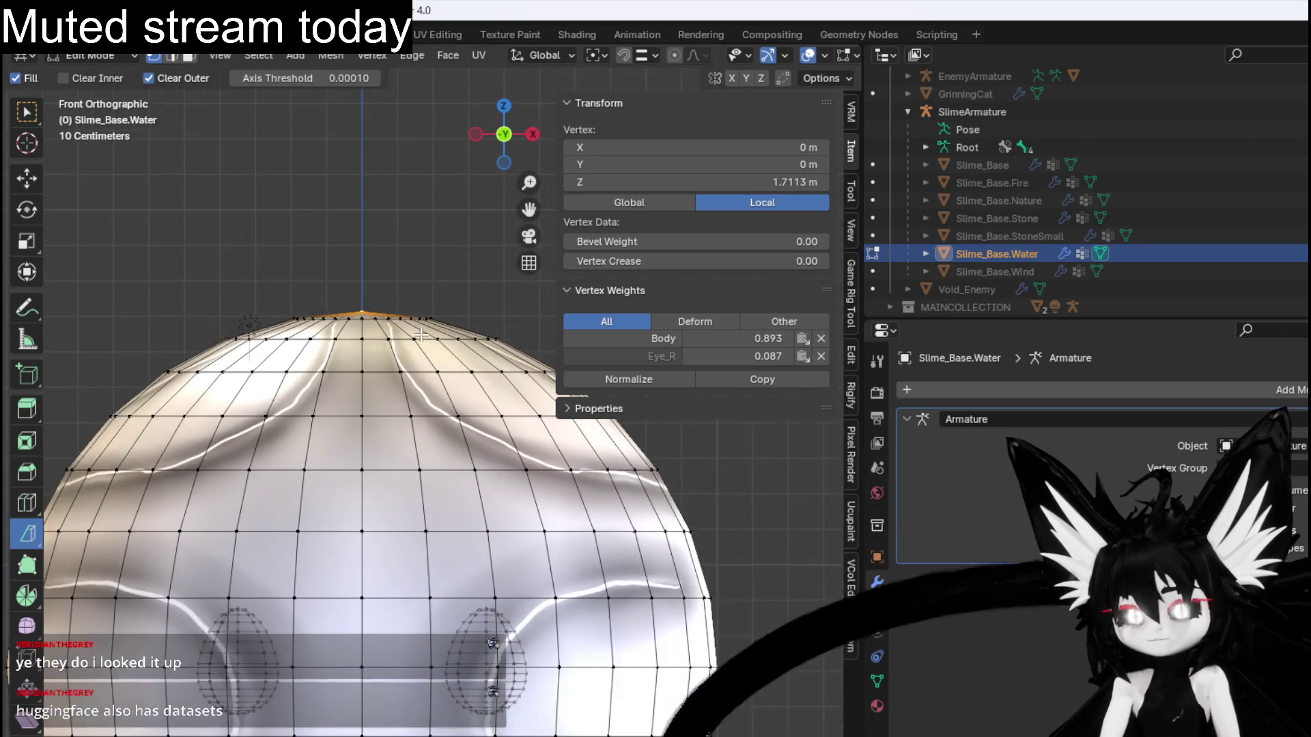
scroll(388, 358, up, 1)
key(g)
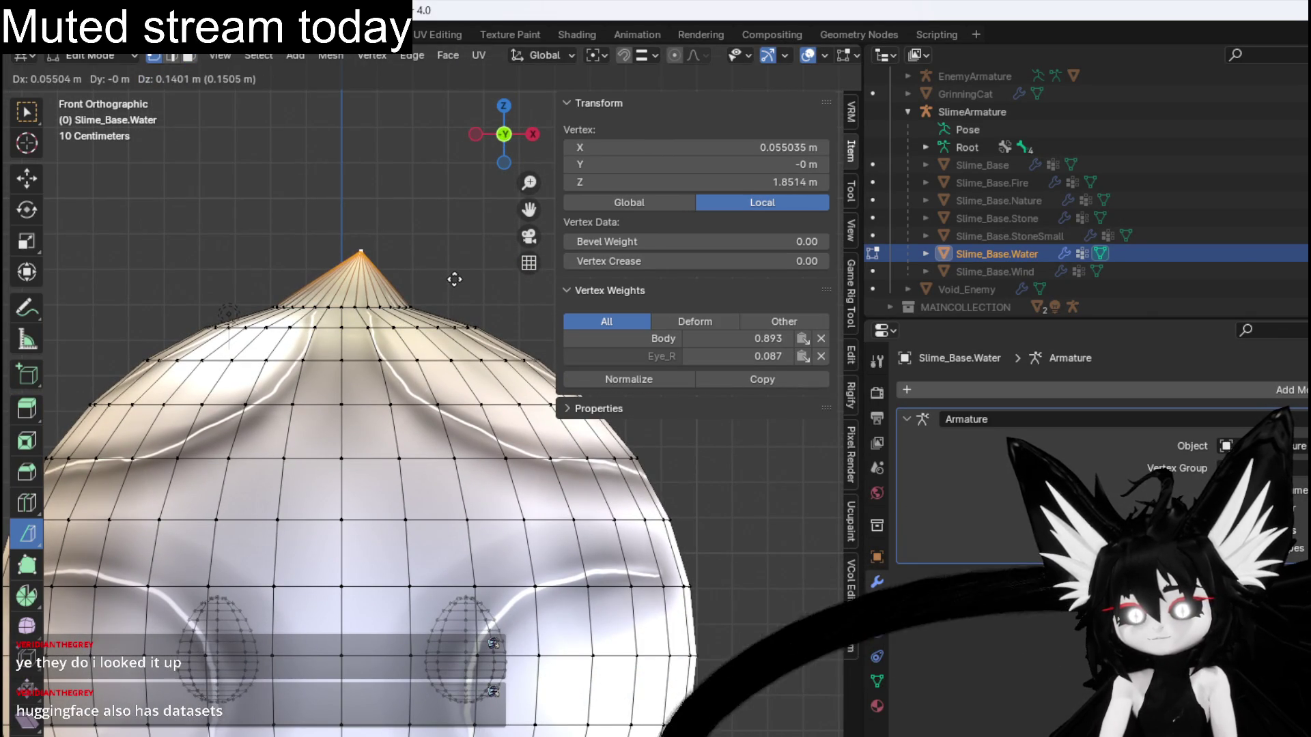
key(Escape)
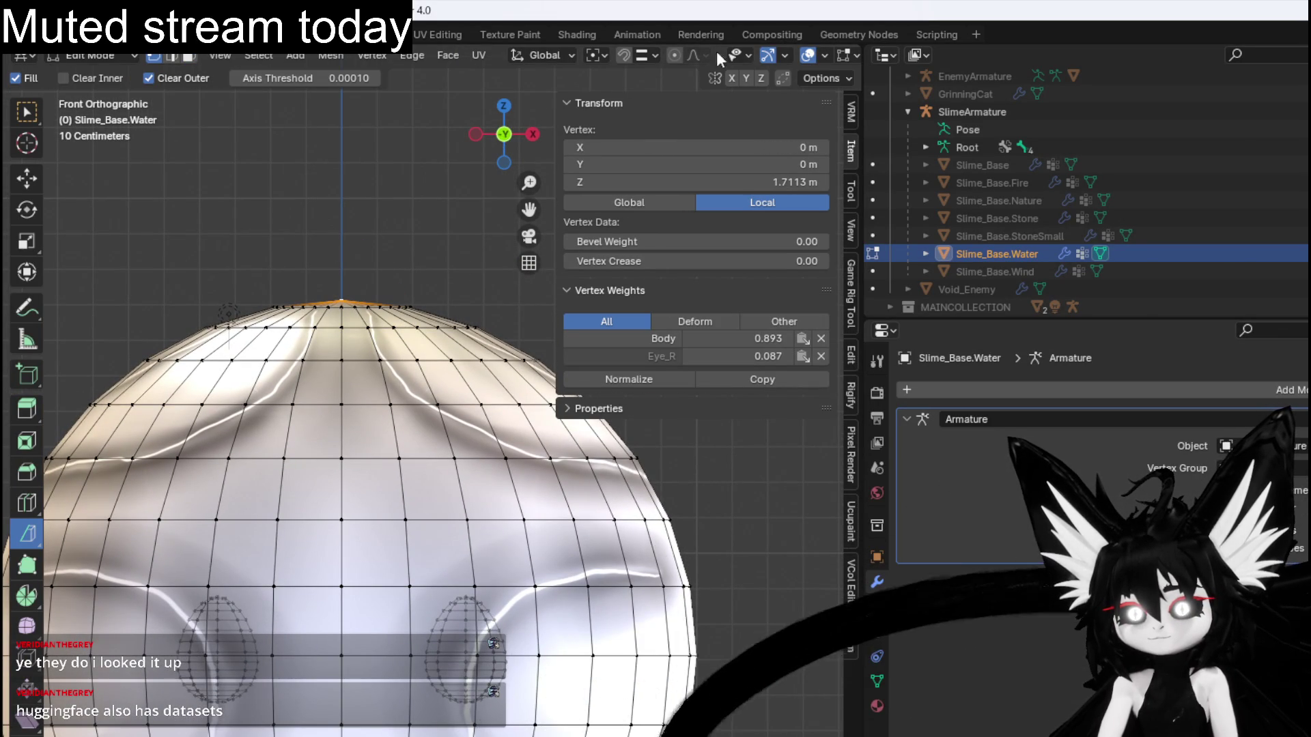
key(g)
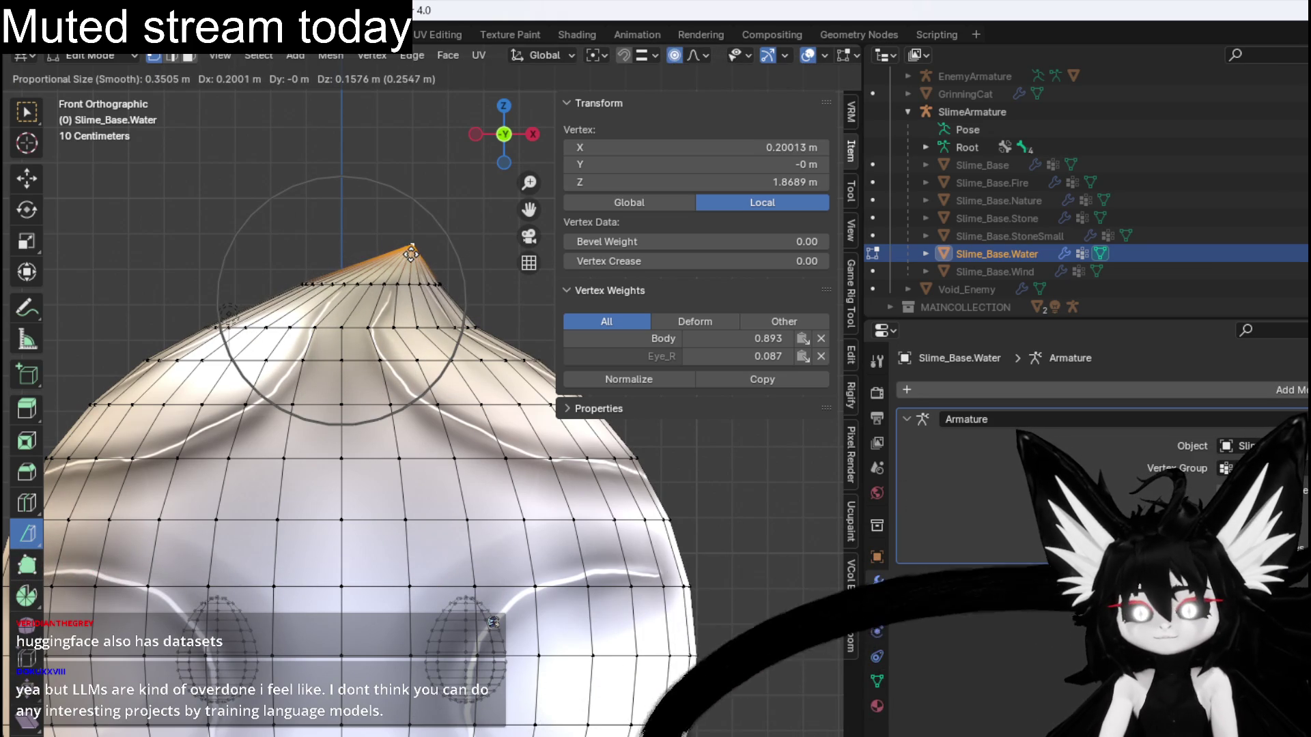
click(405, 241)
Reposition the tip and raise the two edge loops beneath it.
key(r)
key(Escape)
key(g)
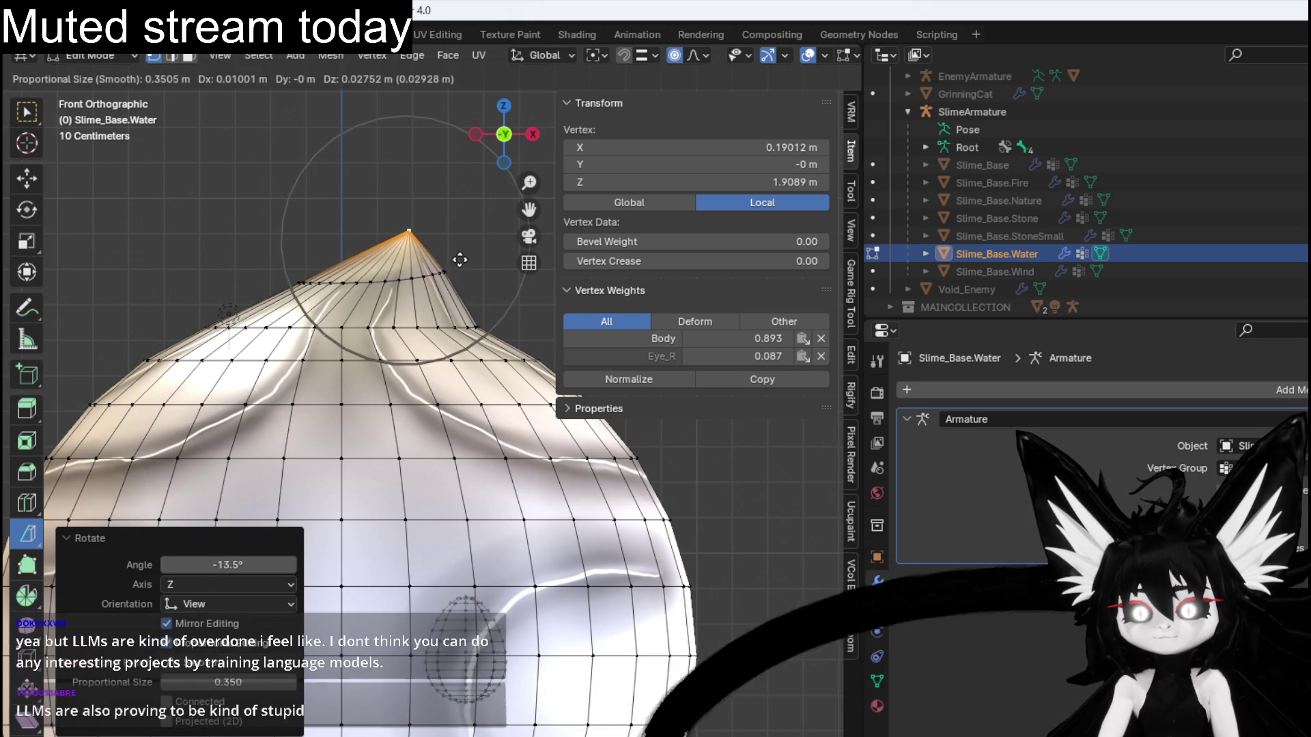
click(452, 297)
alt+click(426, 327)
key(g)
click(437, 266)
alt+click(464, 273)
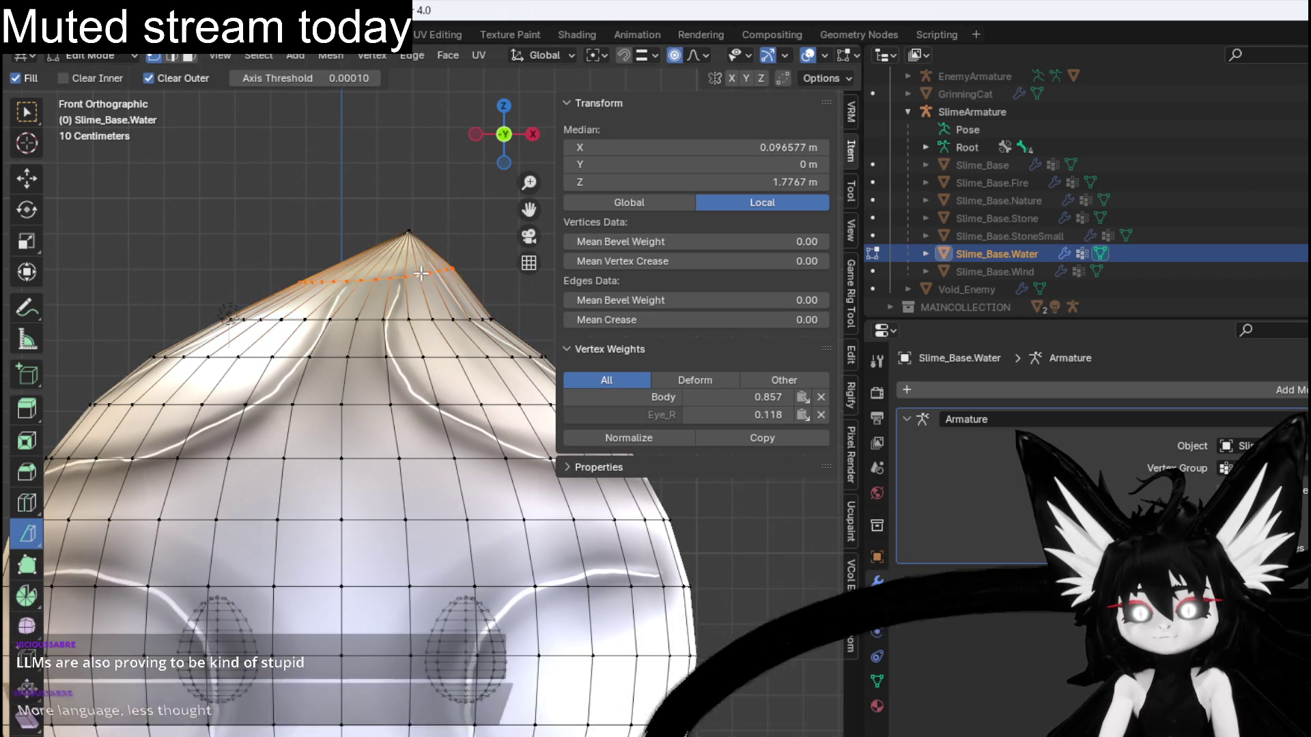
key(g)
click(443, 282)
Shift the tip vertex slightly right, inspect the teardrop shape, and widen the 3D view.
click(408, 234)
key(g)
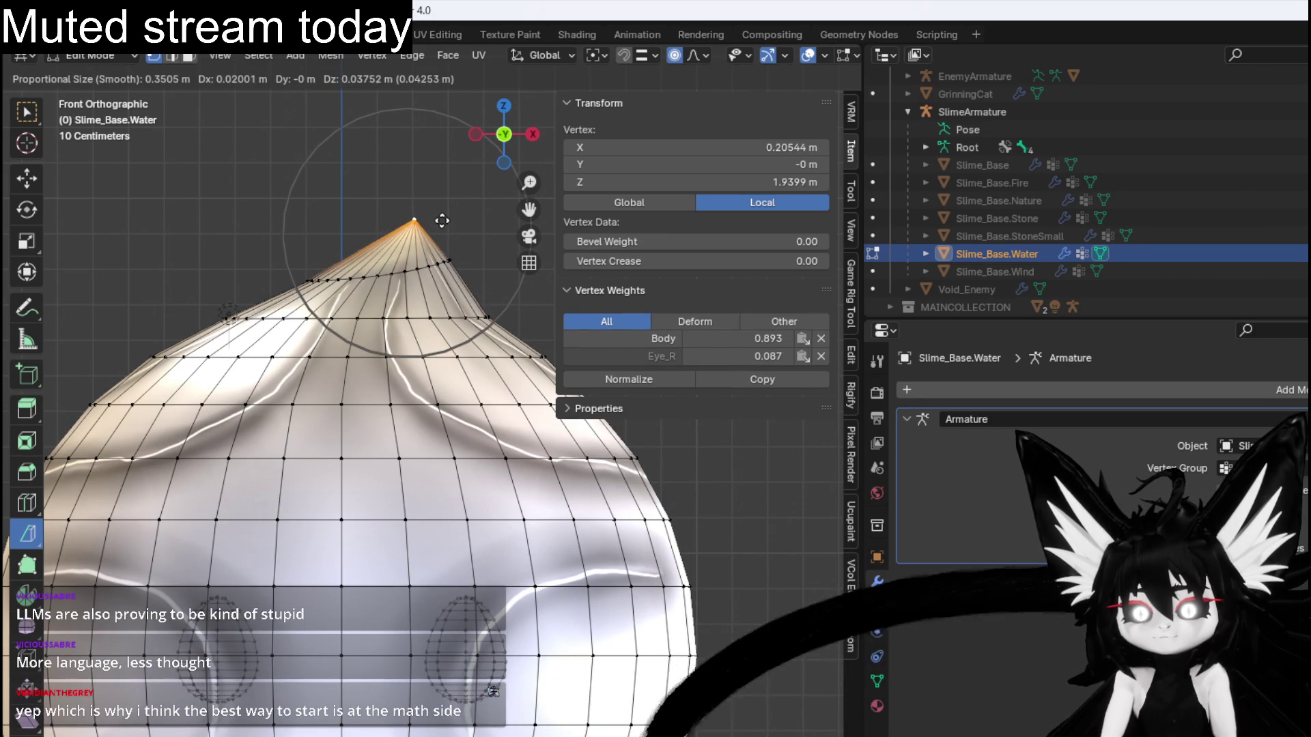
click(454, 221)
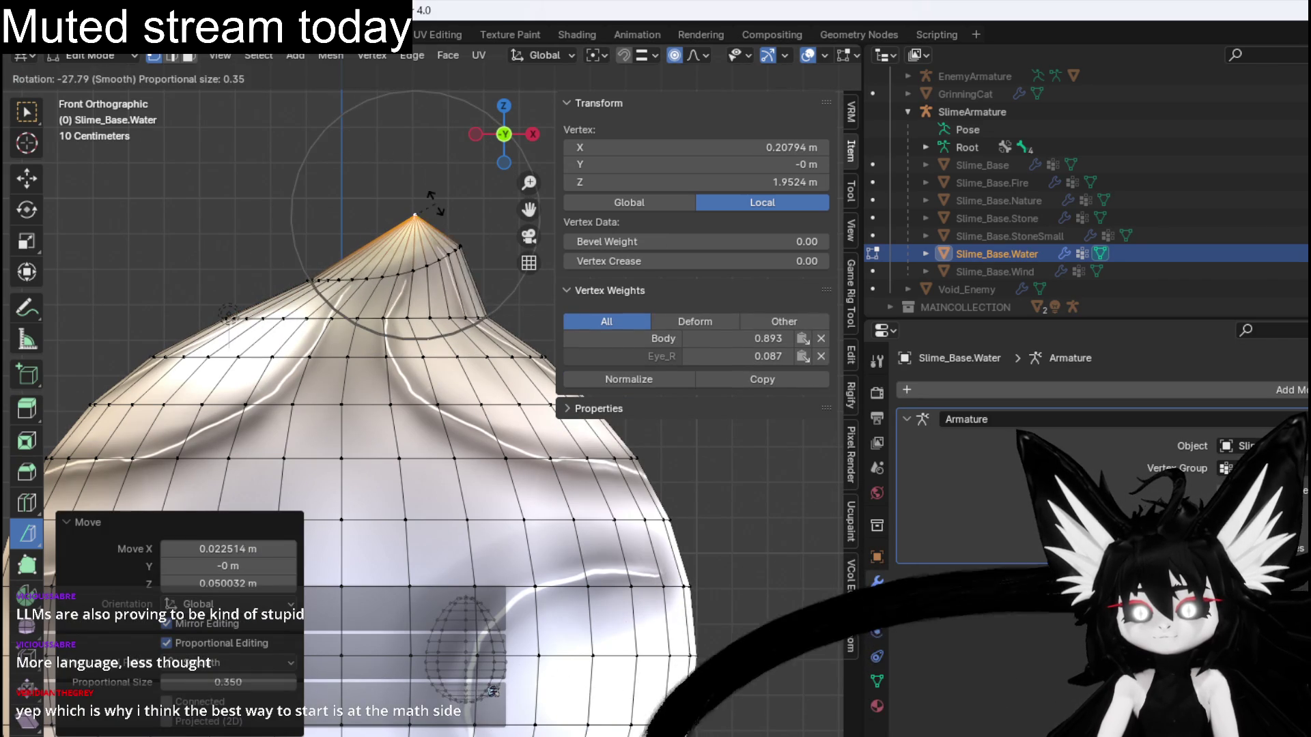
drag(455, 220, 517, 335)
scroll(478, 410, down, 3)
key(KP_1)
scroll(445, 524, up, 4)
scroll(445, 525, down, 4)
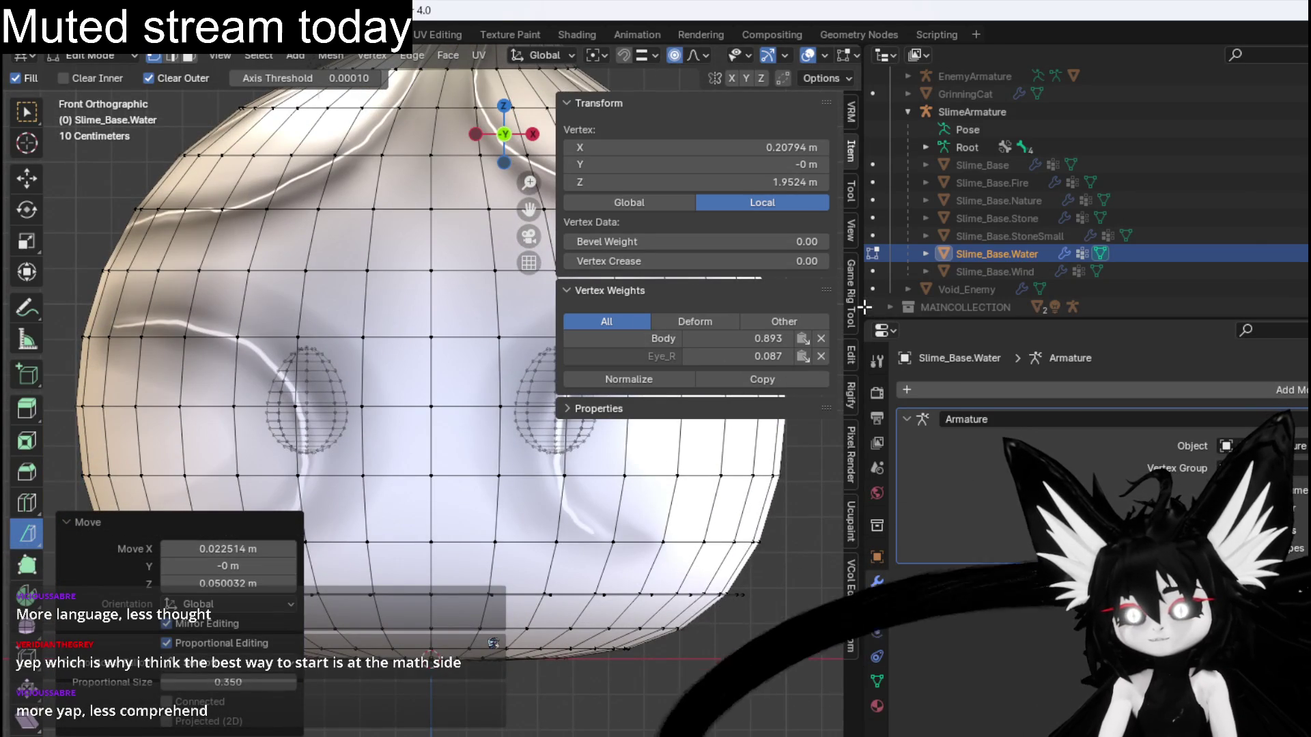
drag(860, 305, 1004, 306)
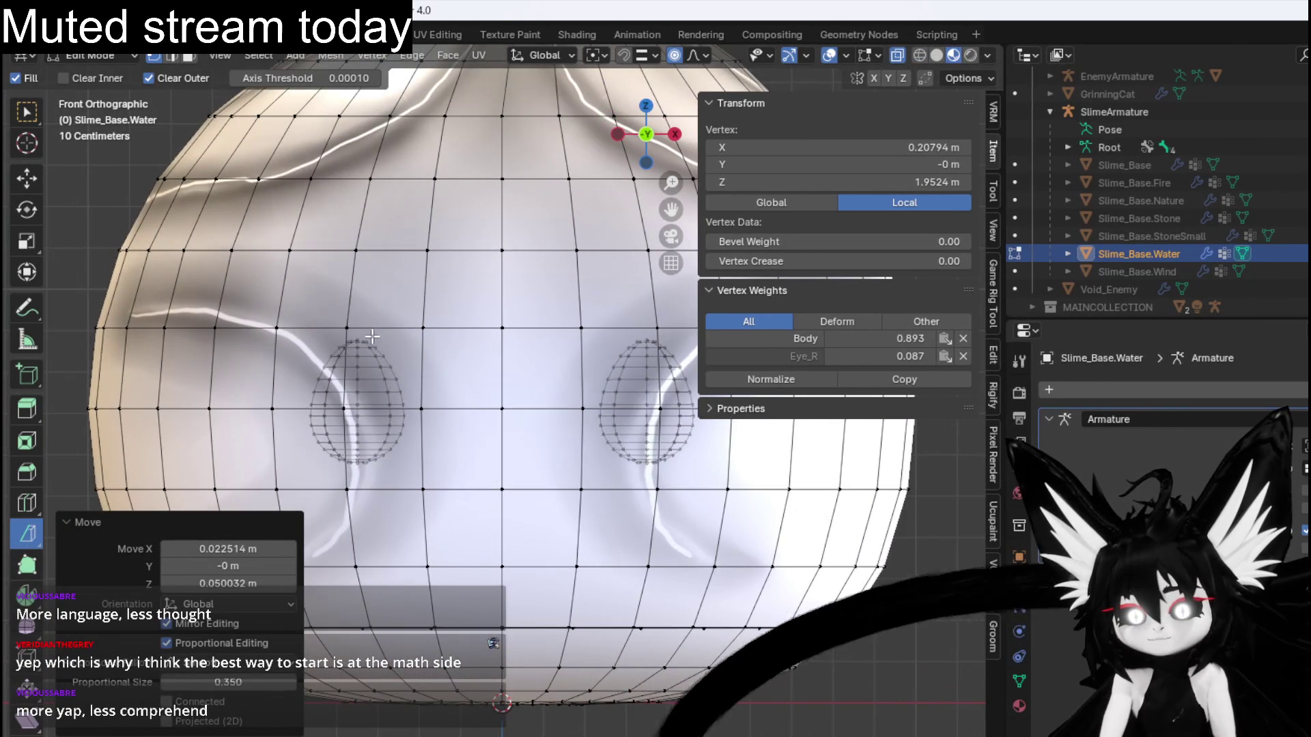
Turn on X-mirror editing and select the top vertex of the right eye.
click(355, 336)
scroll(549, 345, right, 2)
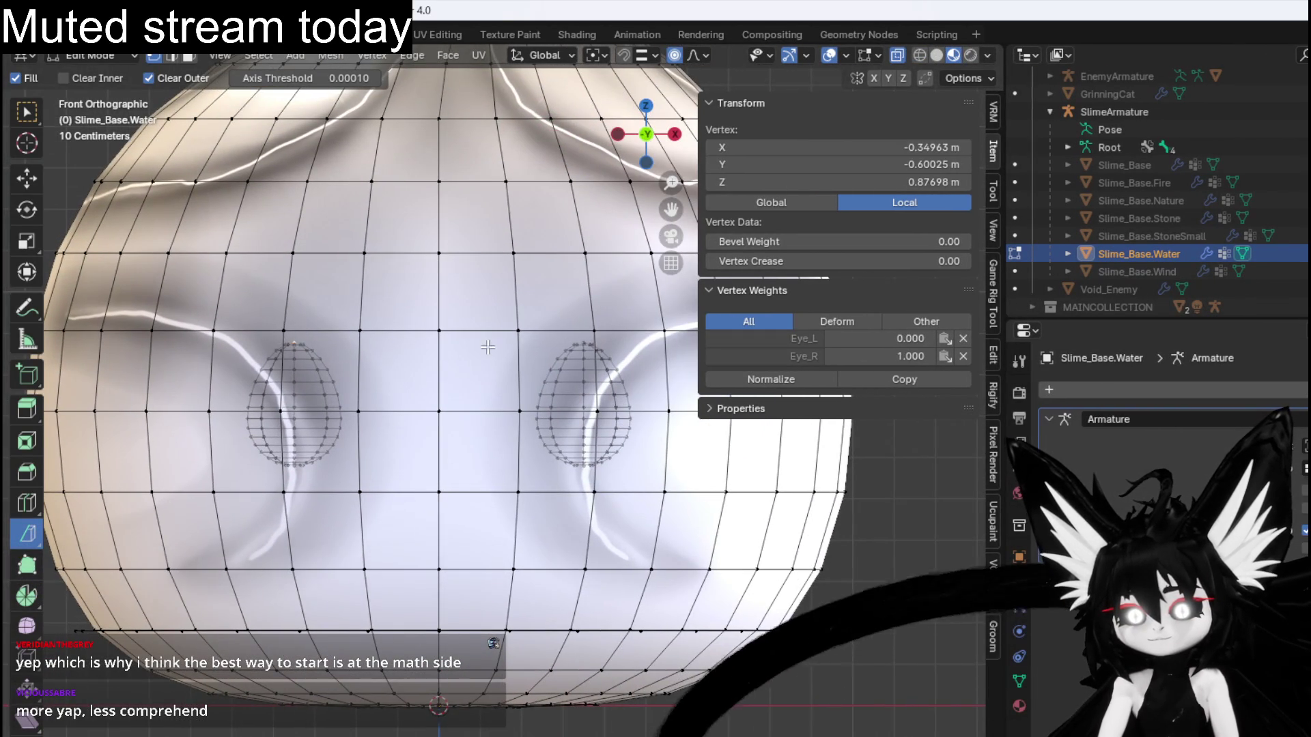
key(KP_8)
click(872, 78)
click(586, 316)
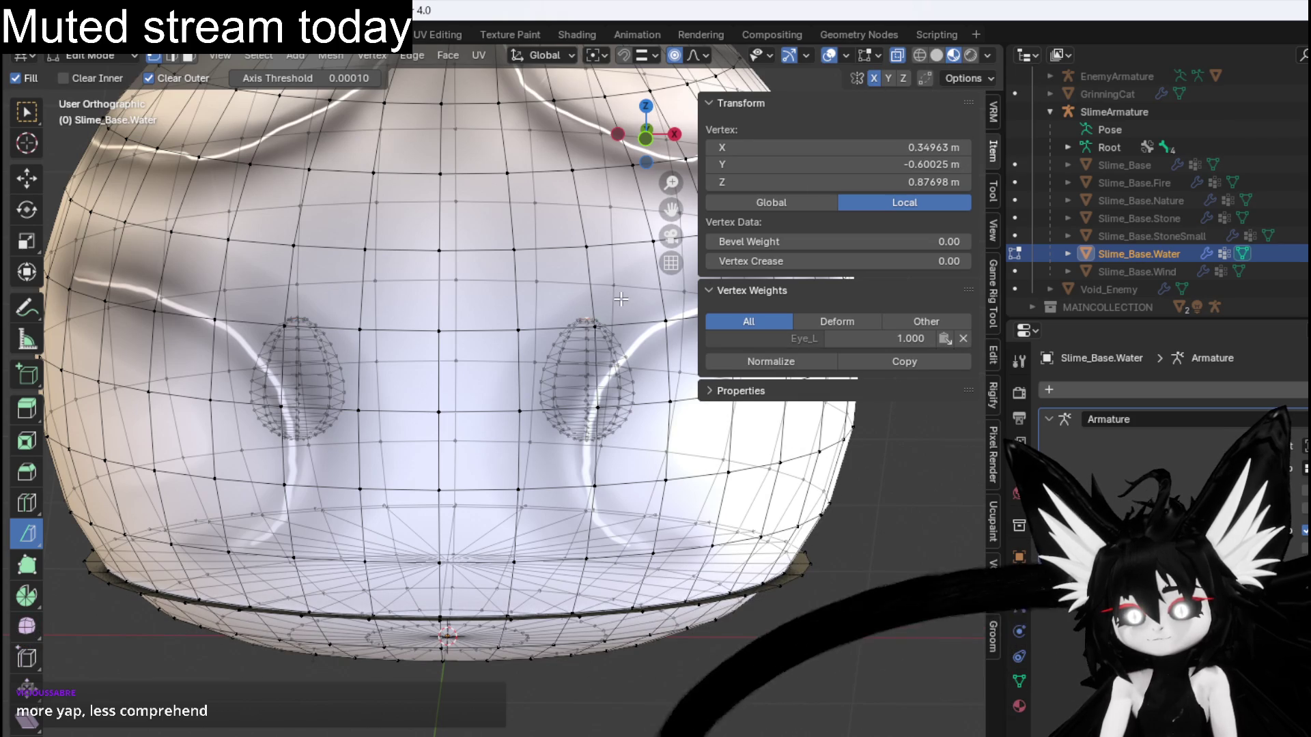
key(KP_1)
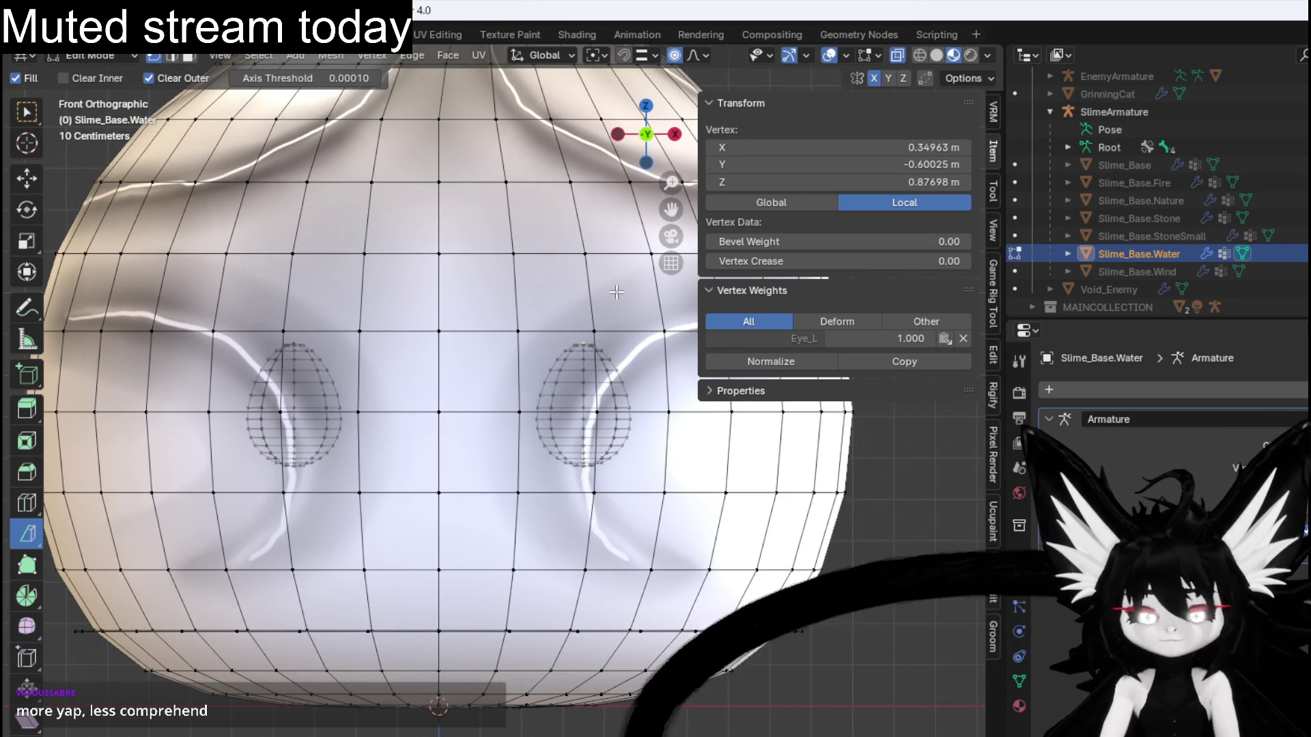
Lower the top of the eyes along Z with proportional editing and reshape them.
key(g)
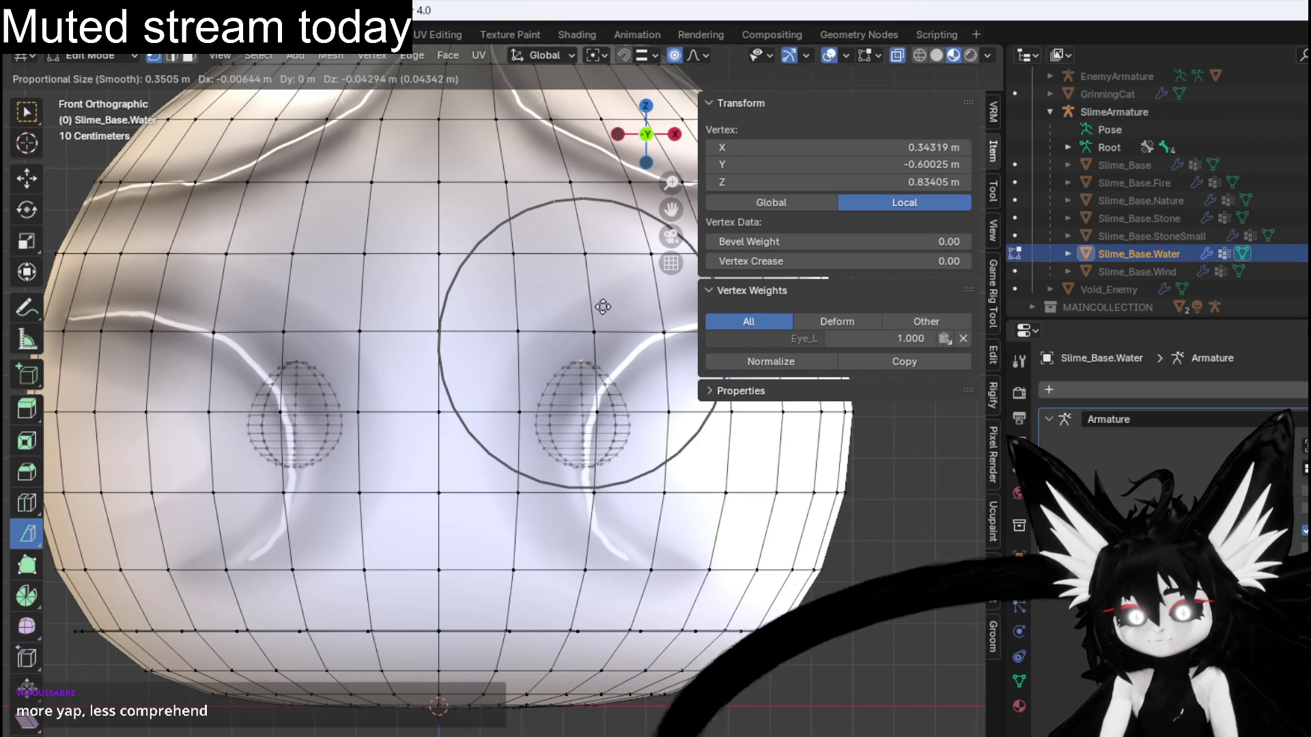
key(Escape)
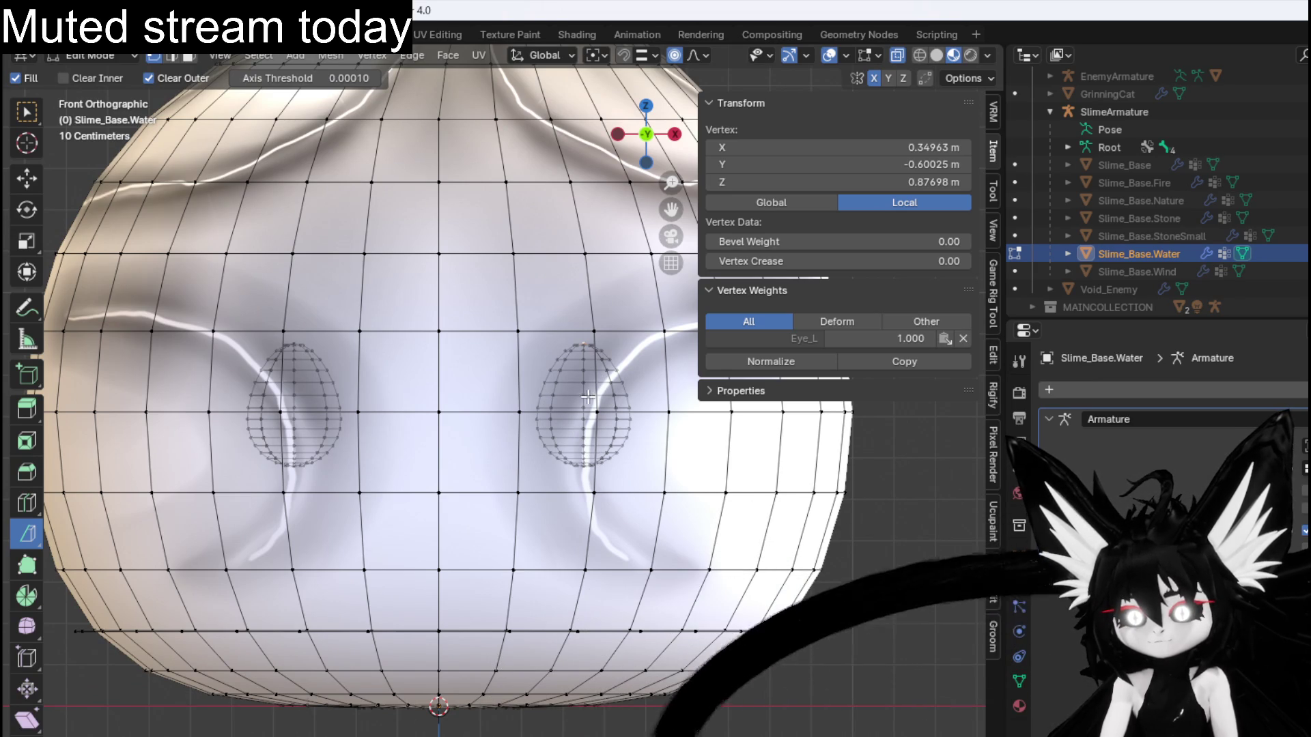
key(g)
key(z)
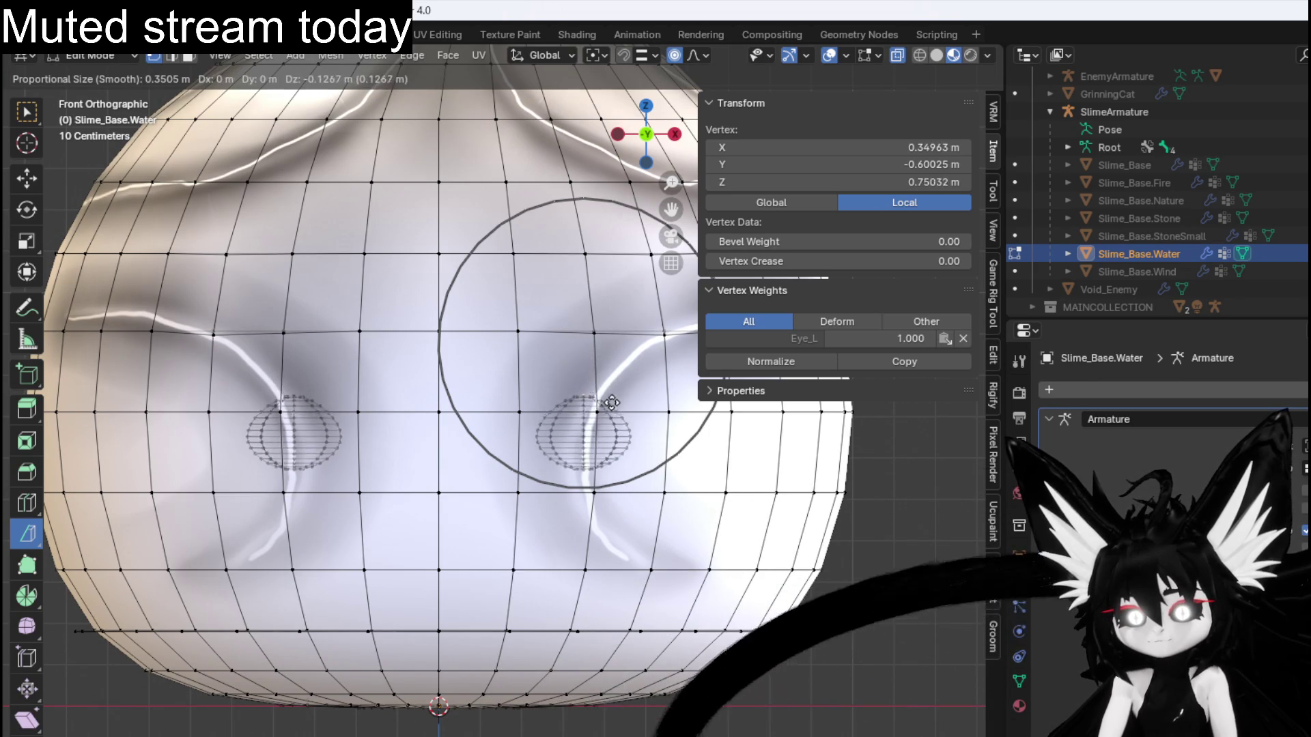
click(611, 399)
key(g)
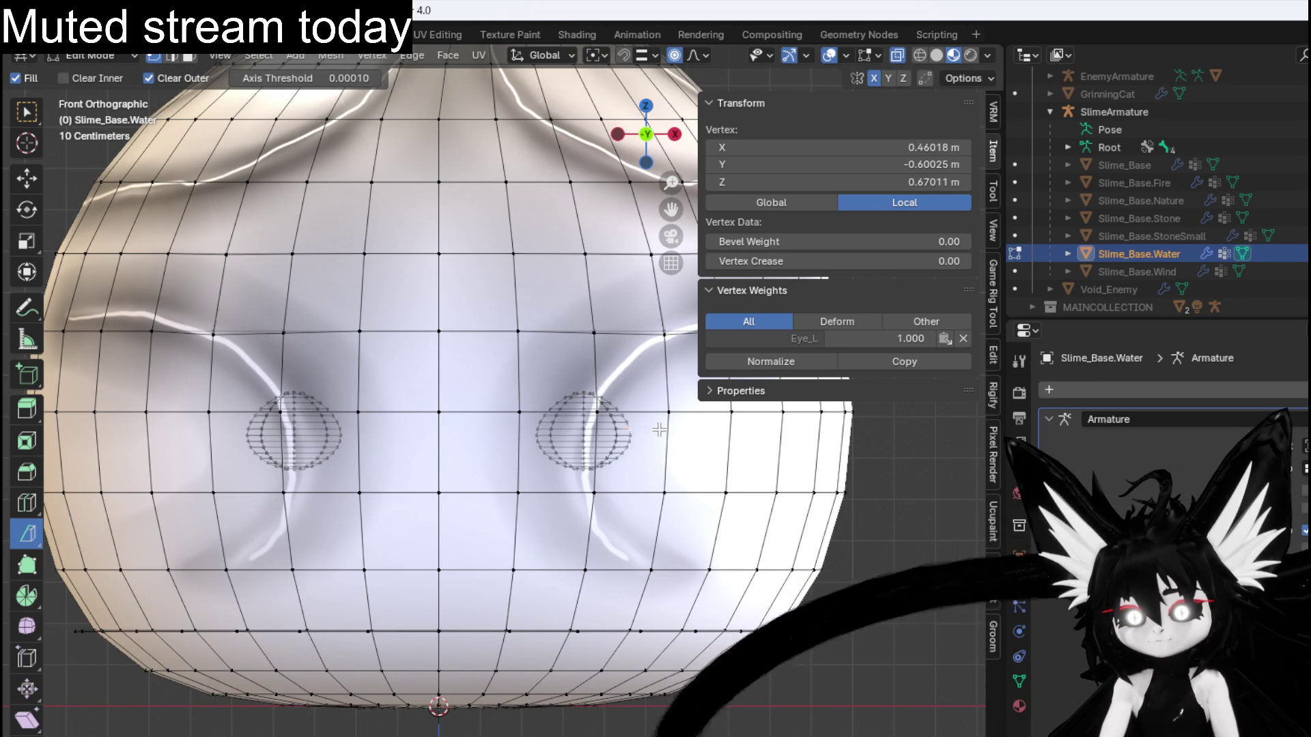
scroll(666, 424, up, 8)
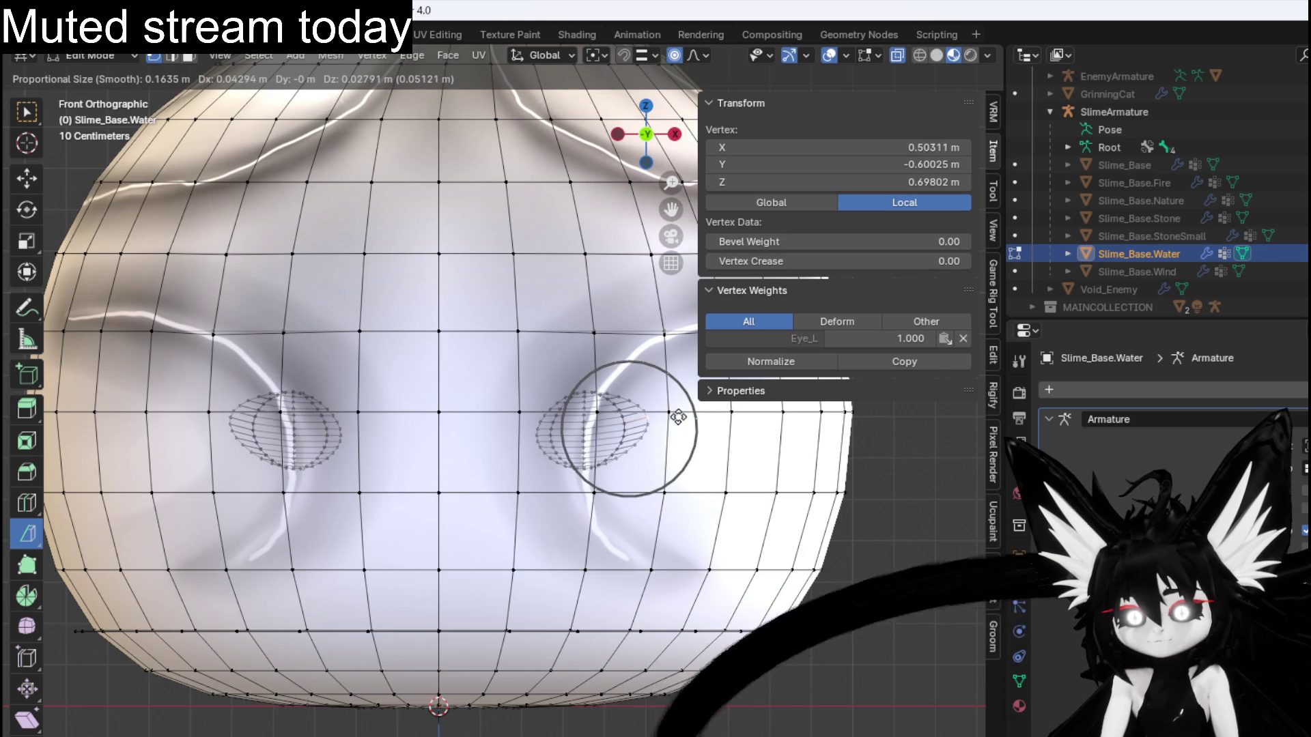
click(678, 417)
key(ctrl+z)
key(g)
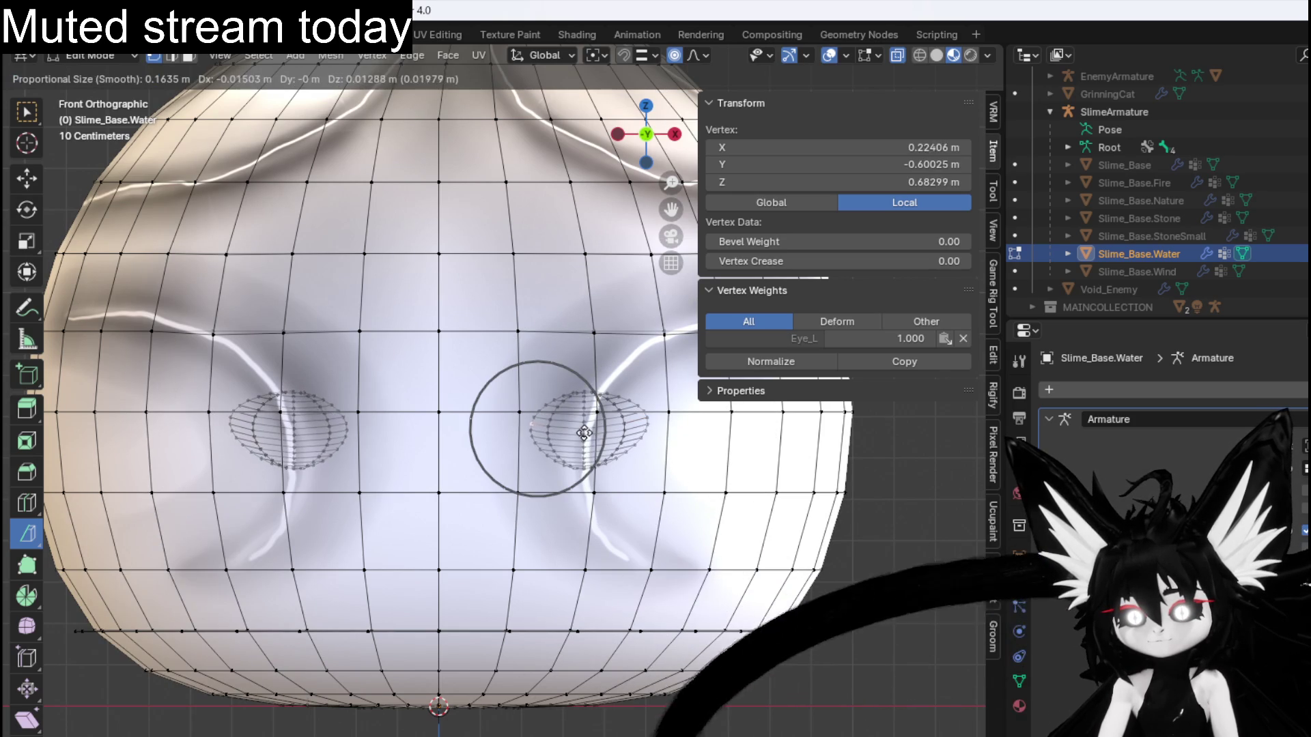
click(570, 426)
Move vertices around the eyes to dip them into a heart shape.
click(586, 389)
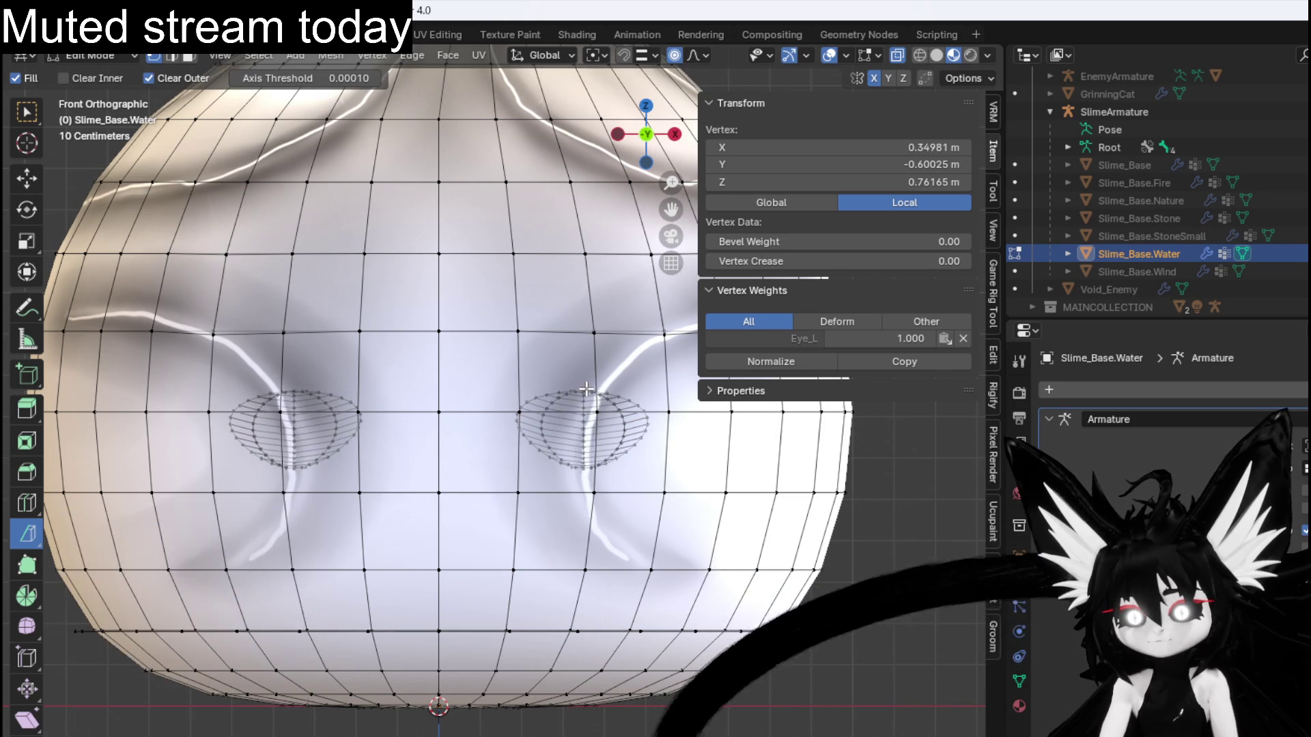
key(g)
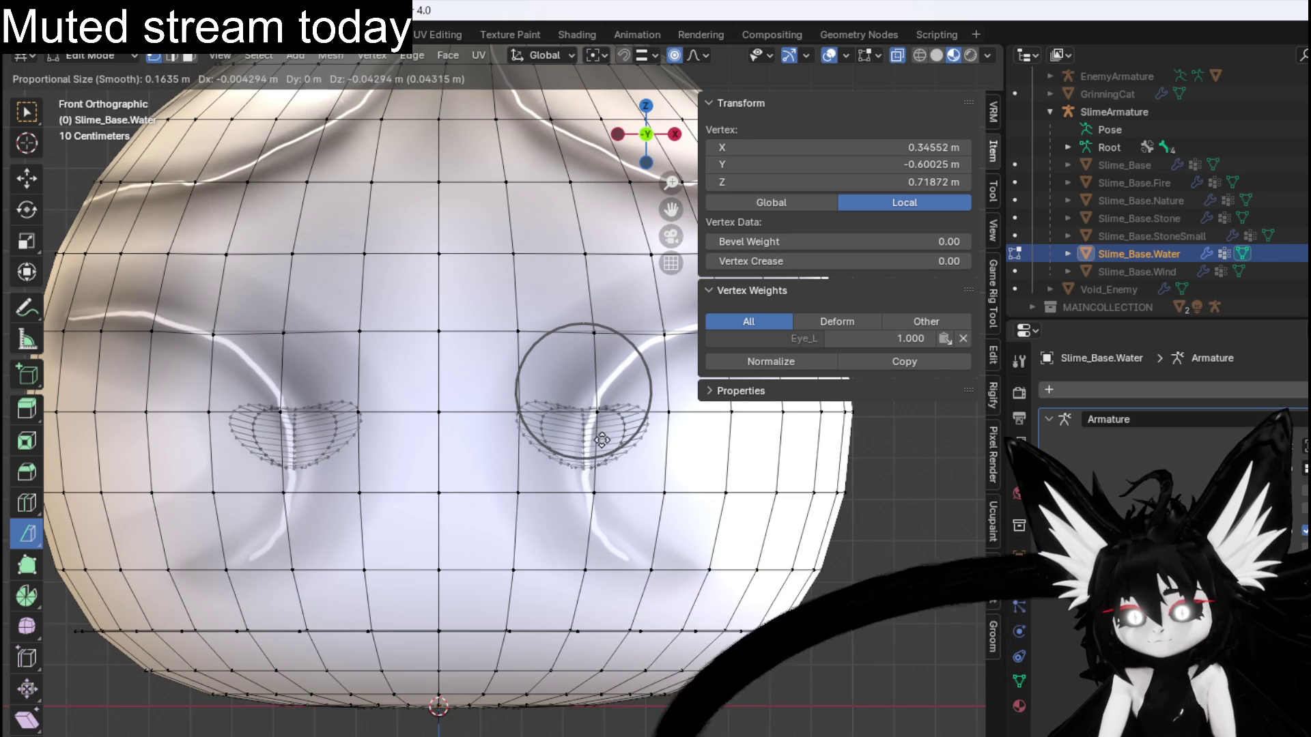
click(603, 438)
click(553, 428)
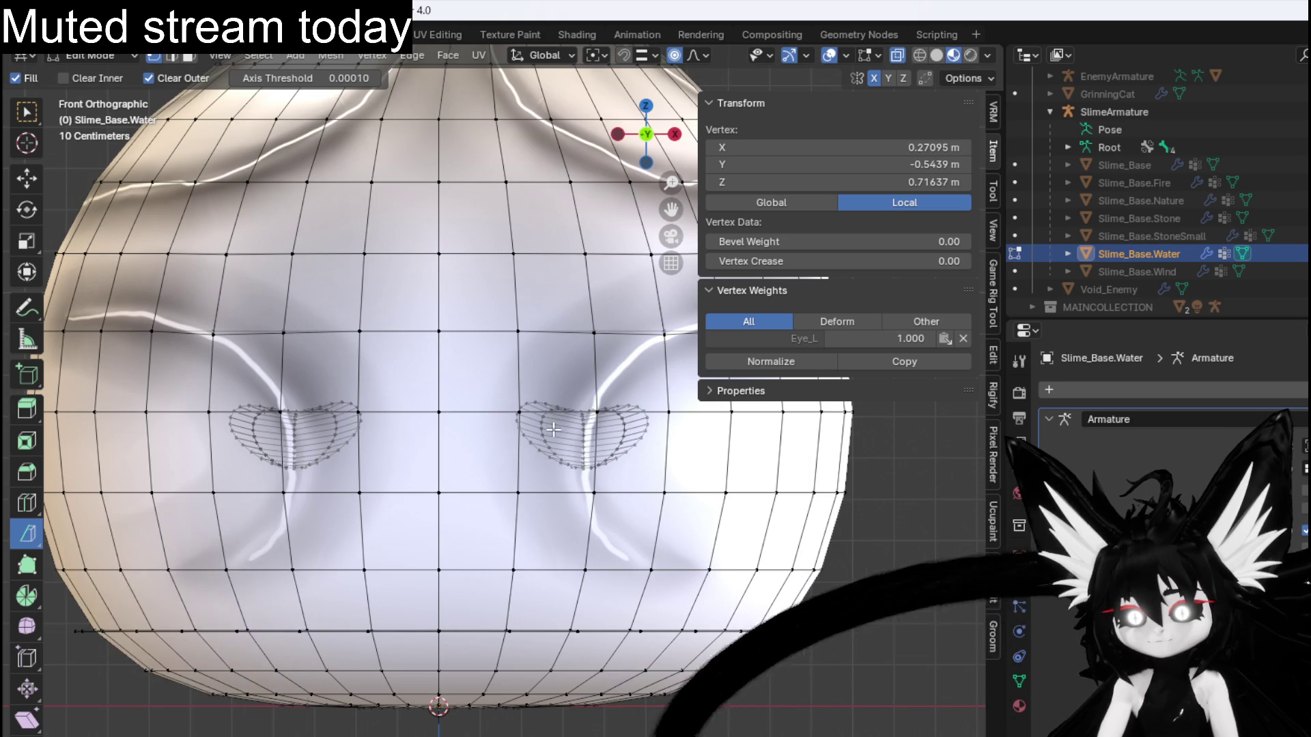
click(553, 432)
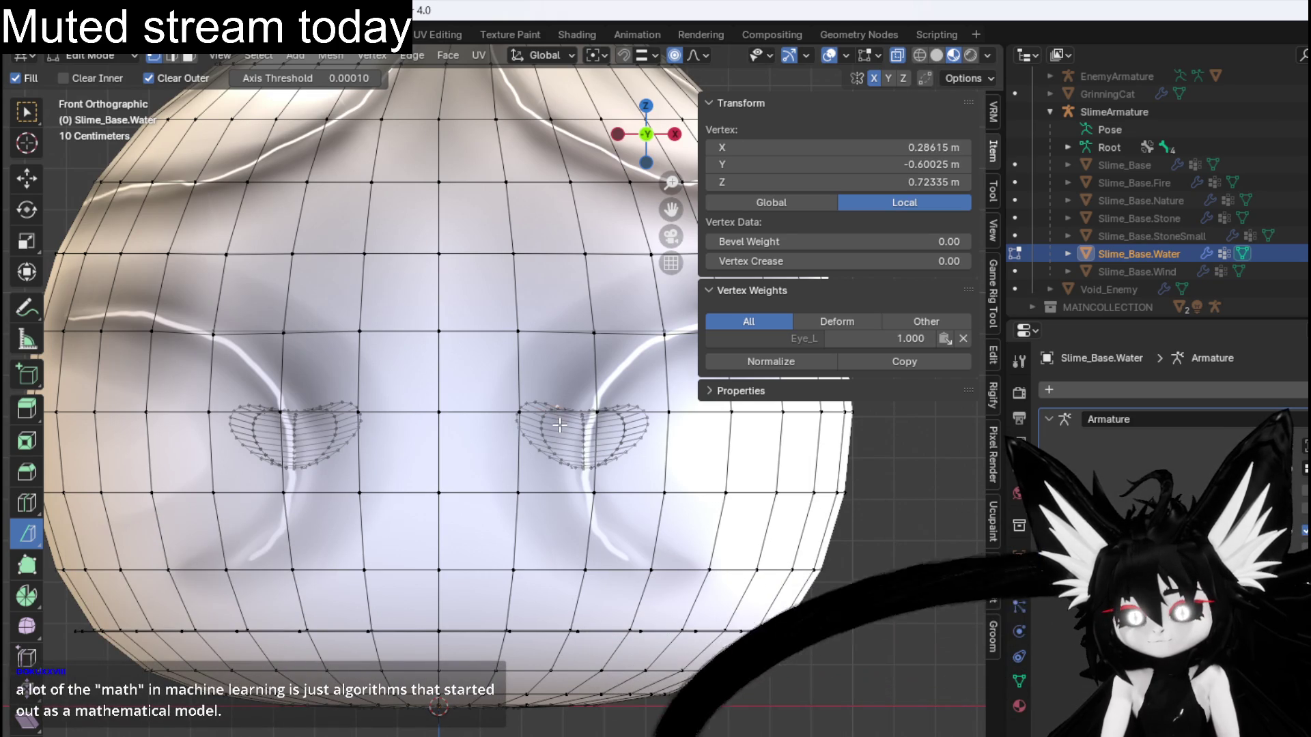
key(g)
click(606, 439)
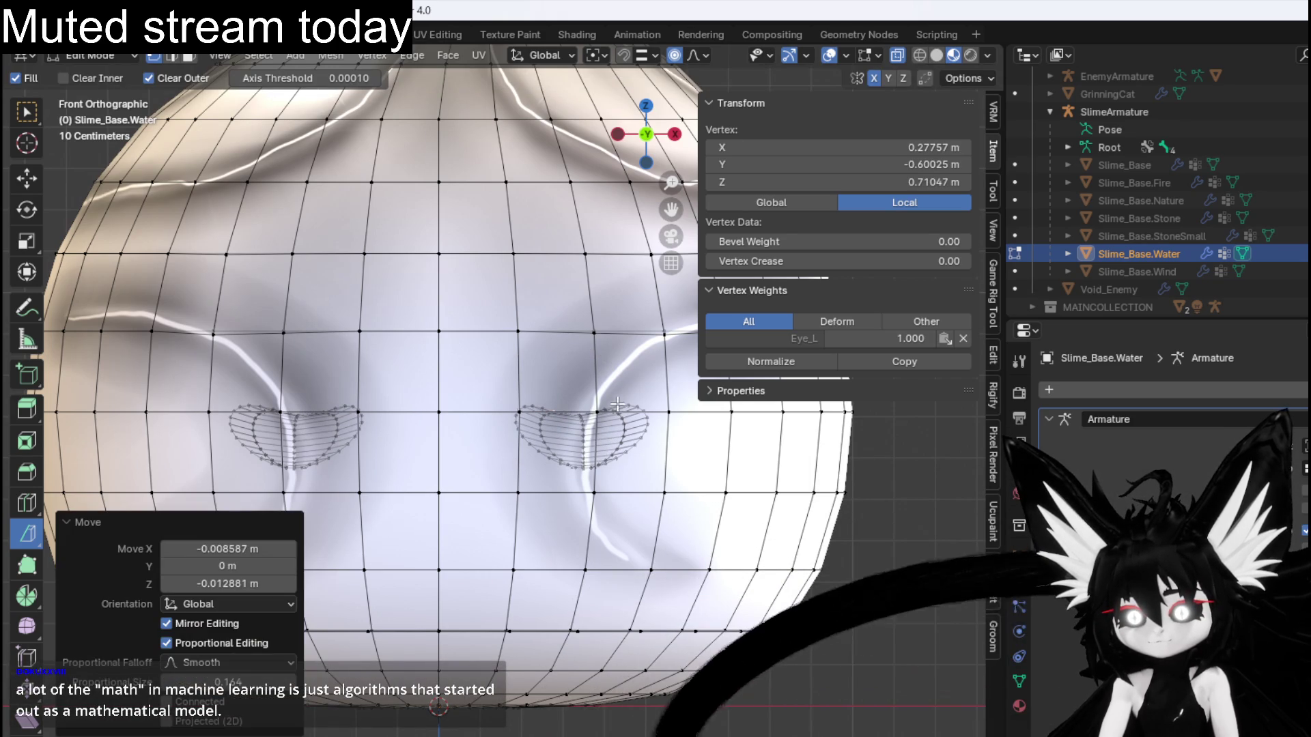
click(616, 406)
key(g)
click(623, 430)
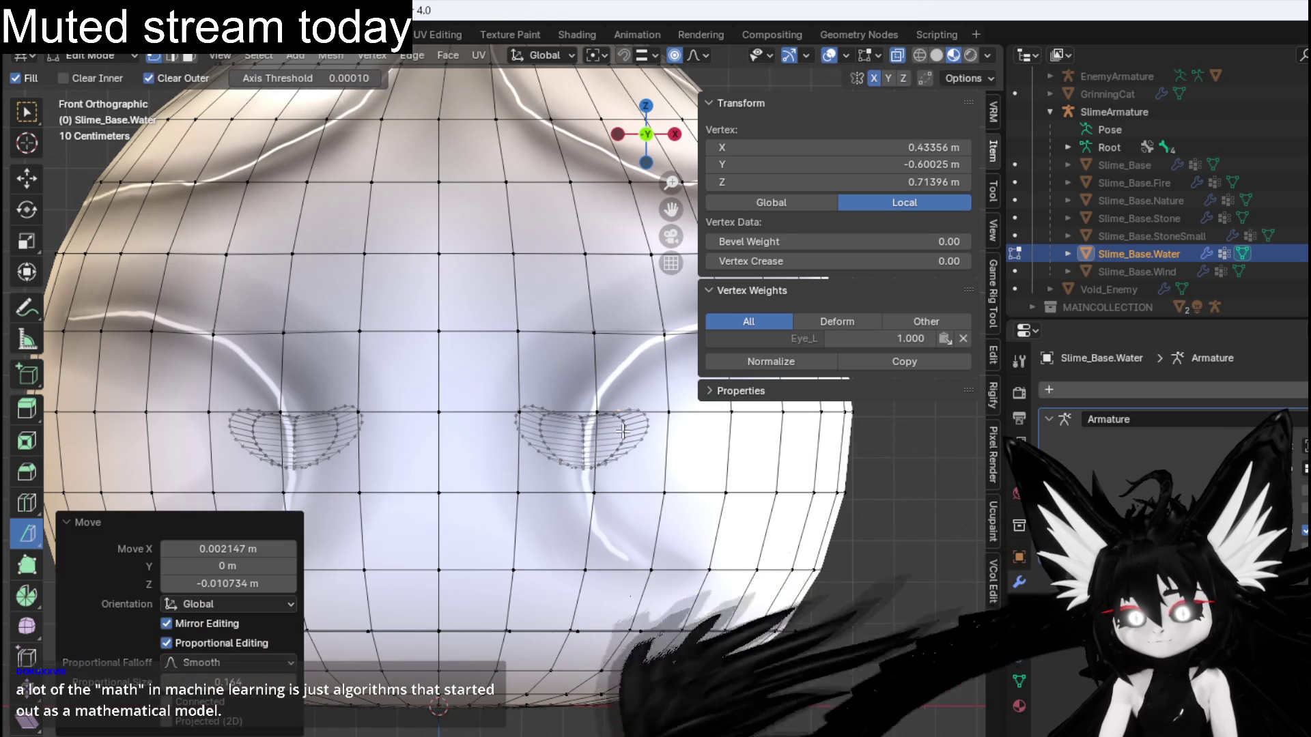
Nudge the remaining vertices beside the eye with soft falloff (size 0.164) to smooth the face.
click(555, 411)
key(g)
click(597, 430)
key(g)
click(600, 426)
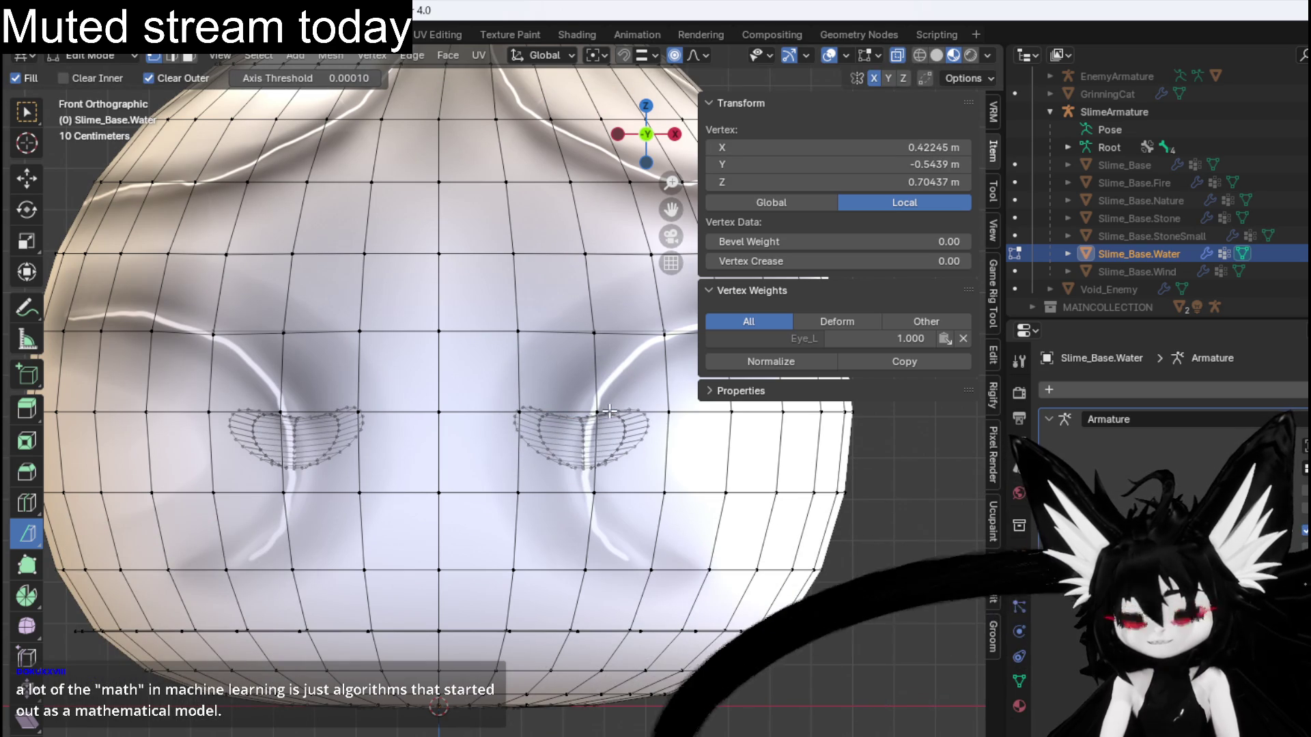
key(g)
click(657, 418)
scroll(502, 401, down, 4)
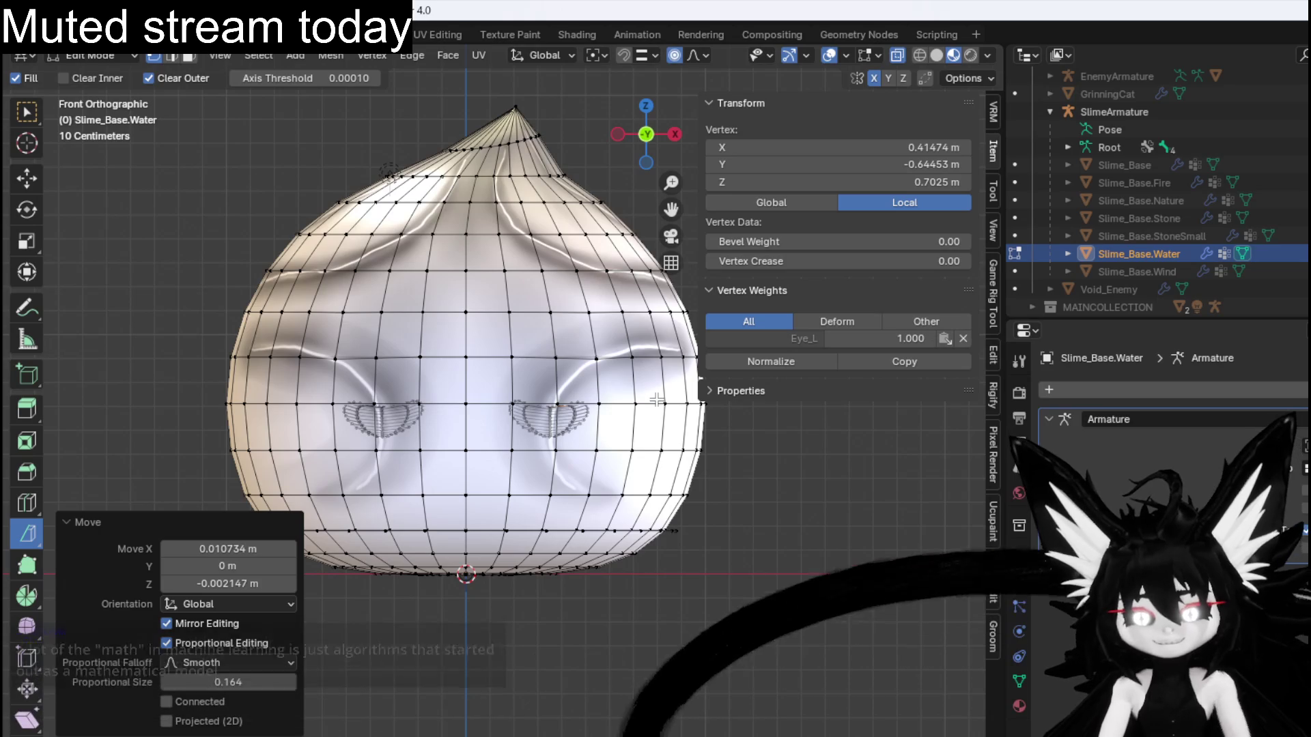
Shrink the edge loop just below the slime's tip with proportional-falloff scaling.
scroll(488, 380, down, 2)
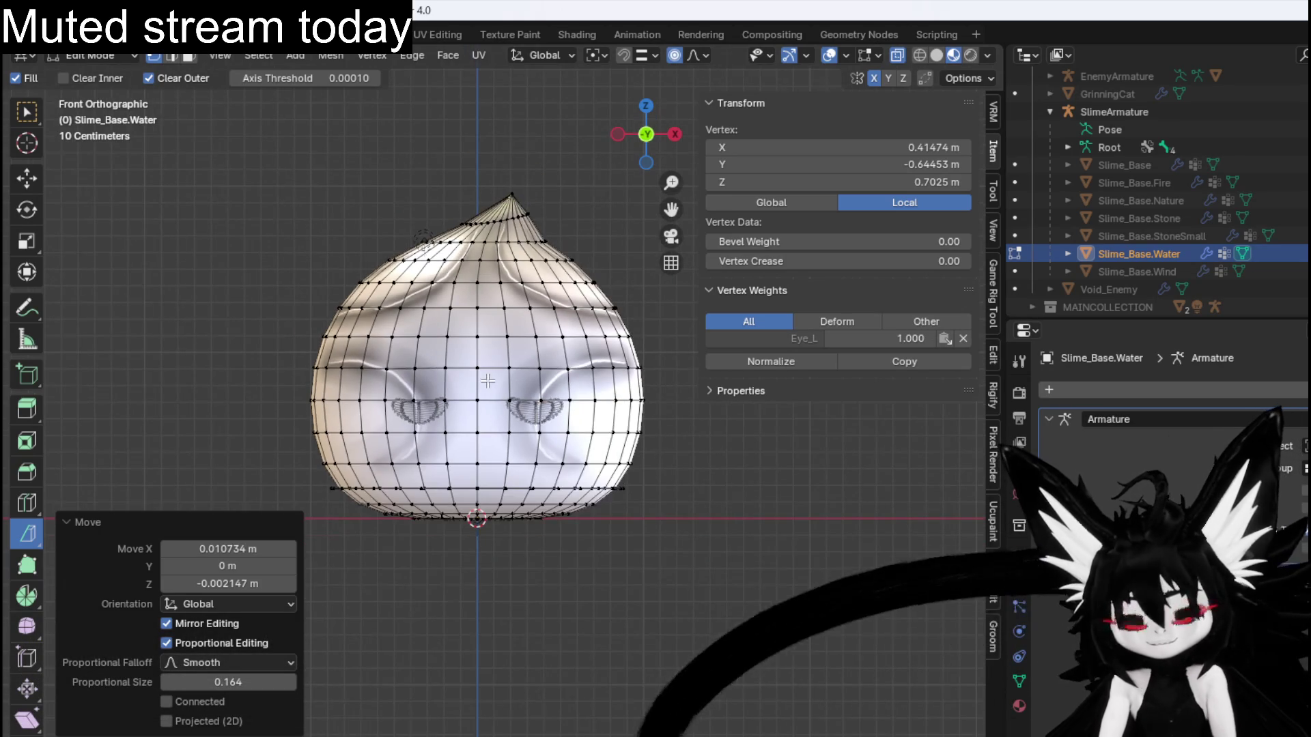
mouse_move(519, 391)
mouse_down()
mouse_move(705, 436)
mouse_move(130, 404)
mouse_move(616, 423)
mouse_up()
click(403, 173)
drag(535, 239, 439, 223)
key(KP_1)
key(KP_3)
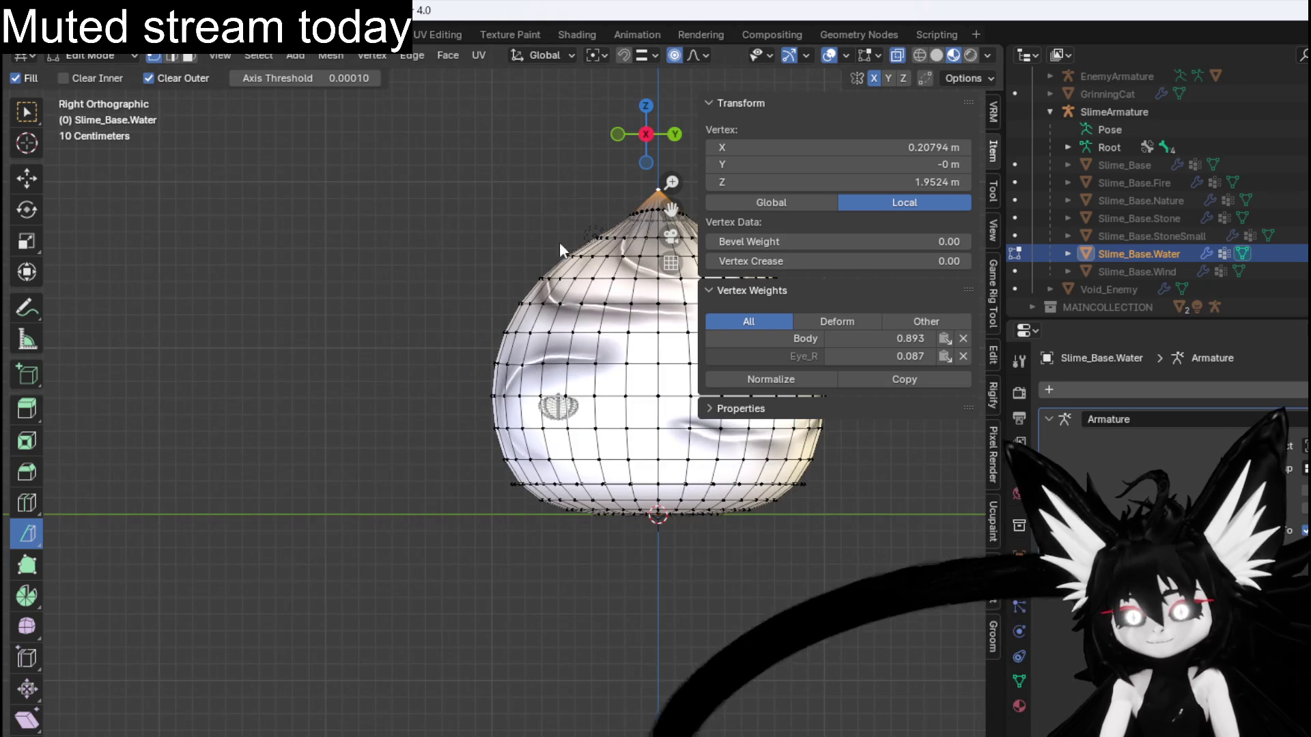
key(KP_1)
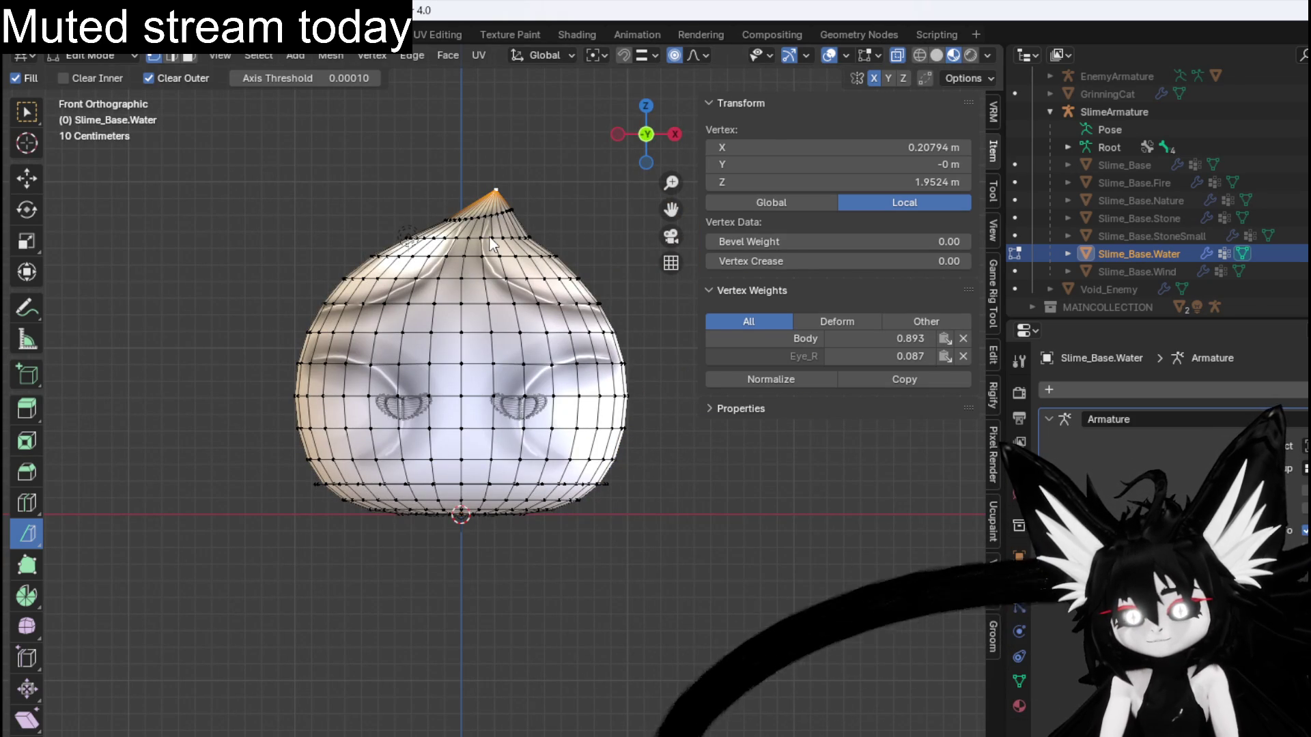
alt+click(493, 239)
key(s)
click(639, 265)
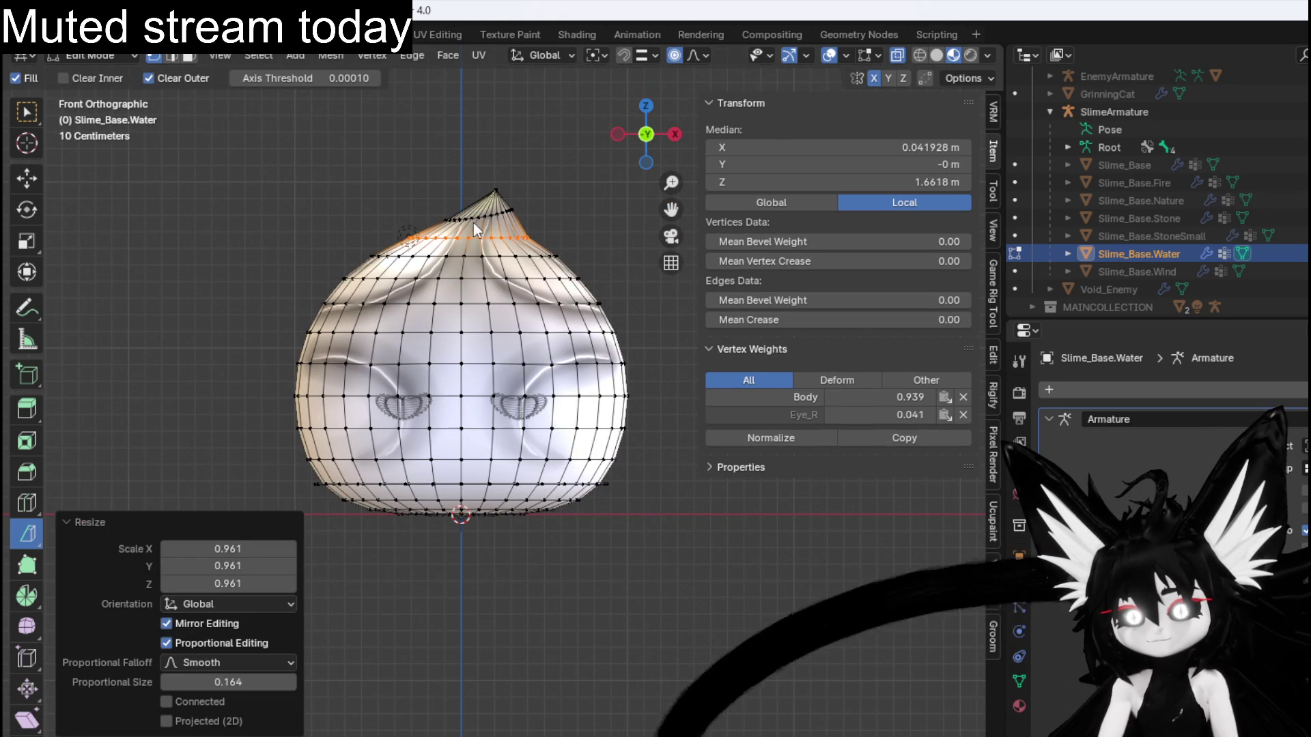
Scale the loop nearest the tip to 0.961, tilt it 4.13°, shift it, and bisect across the tip.
alt+click(484, 209)
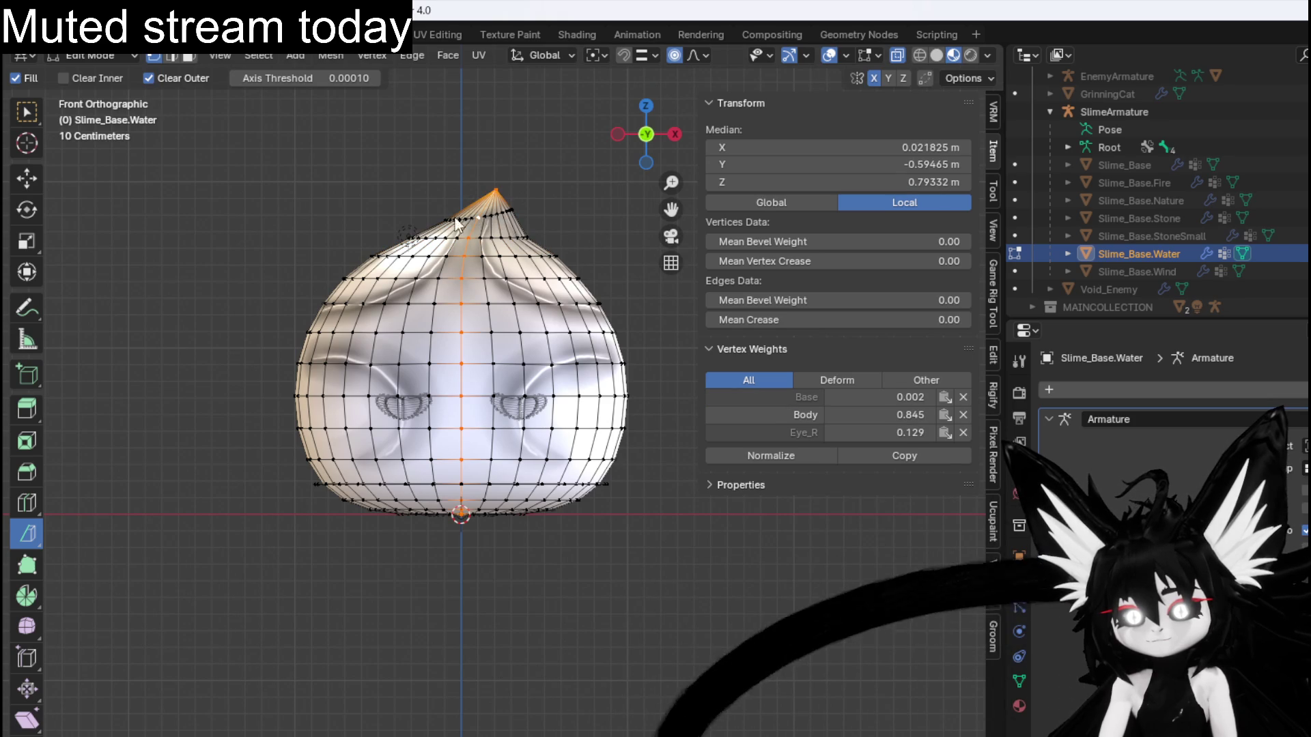
alt+click(486, 218)
key(s)
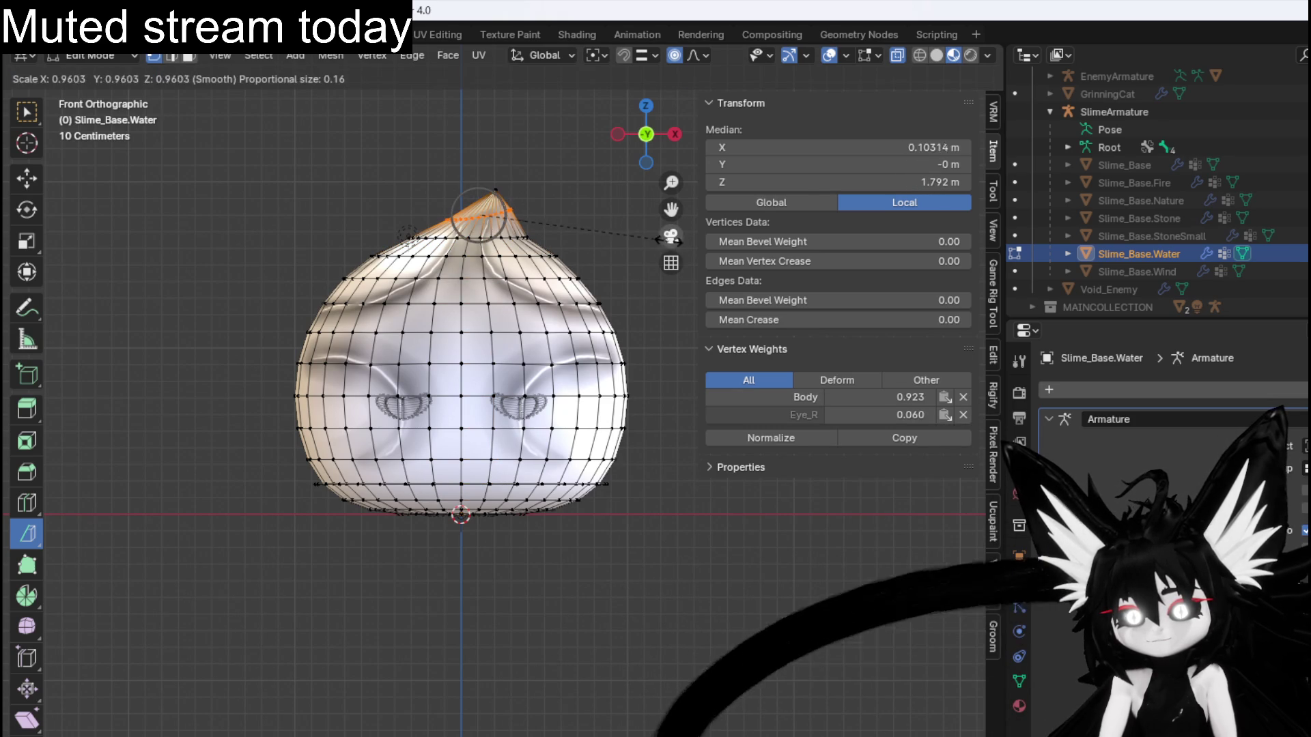
click(666, 239)
key(r)
click(625, 251)
key(g)
click(614, 253)
drag(420, 198, 521, 173)
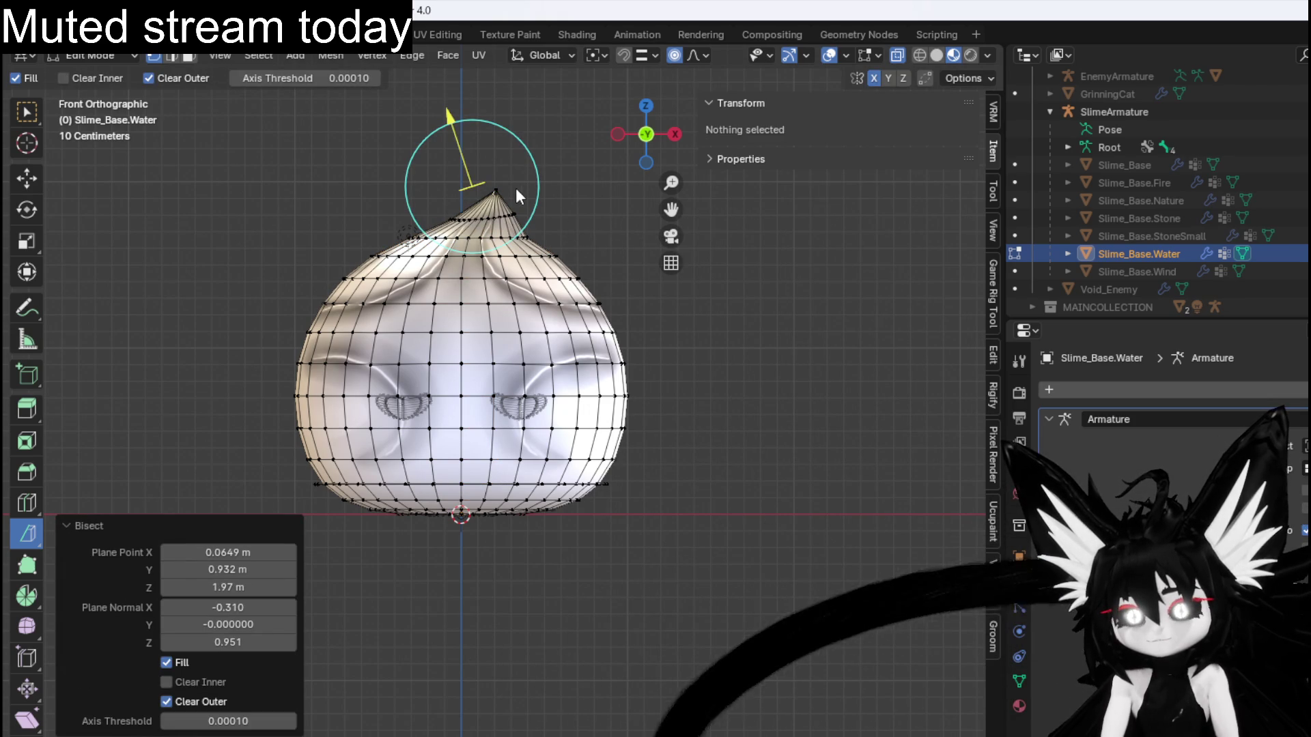
drag(394, 164, 506, 189)
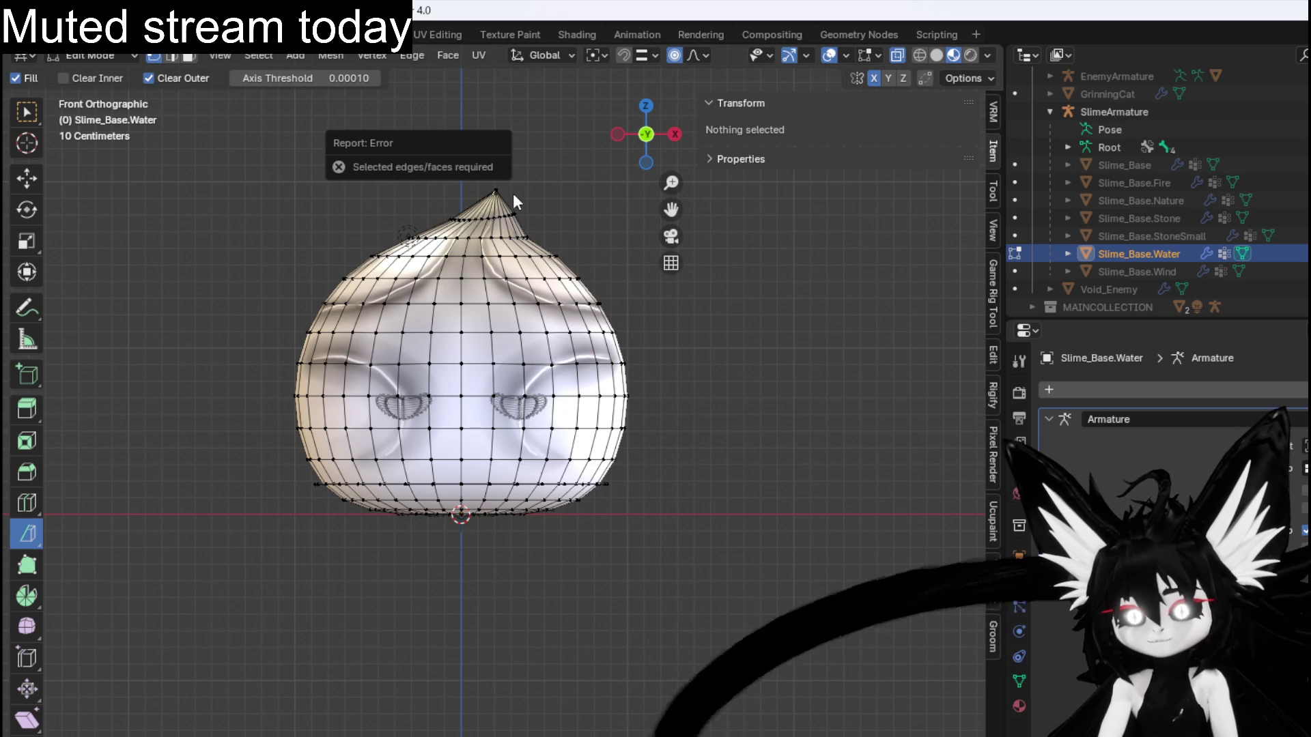
drag(584, 259, 460, 370)
scroll(460, 371, up, 5)
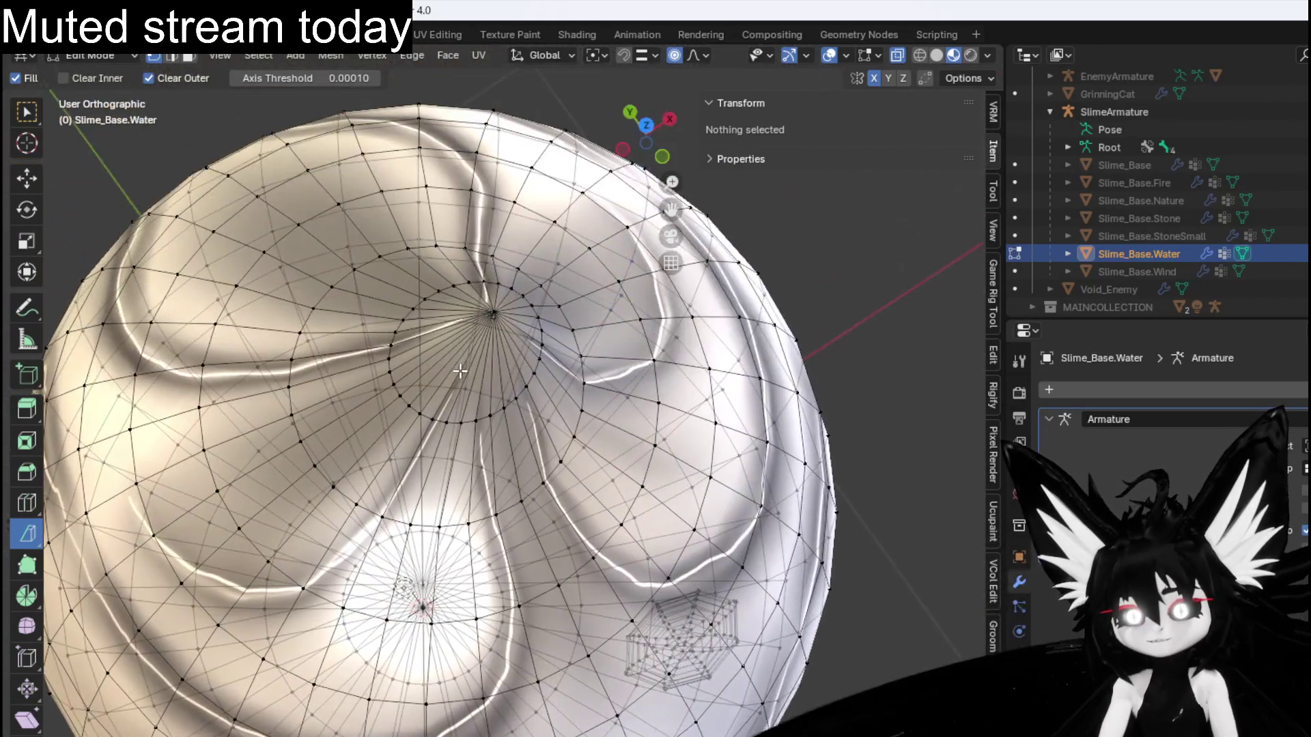
scroll(460, 371, up, 3)
mouse_move(491, 296)
mouse_down()
mouse_move(380, 272)
mouse_move(314, 336)
mouse_up()
scroll(314, 336, down, 6)
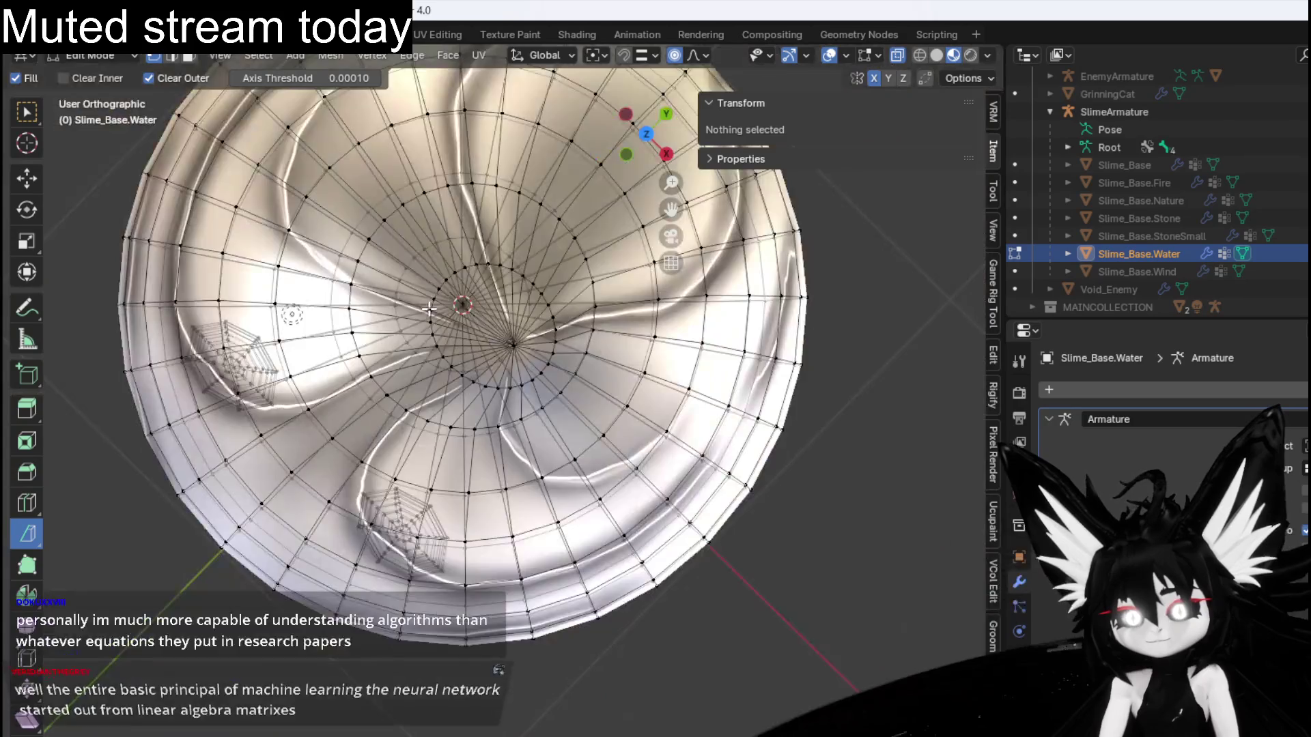
drag(428, 308, 327, 273)
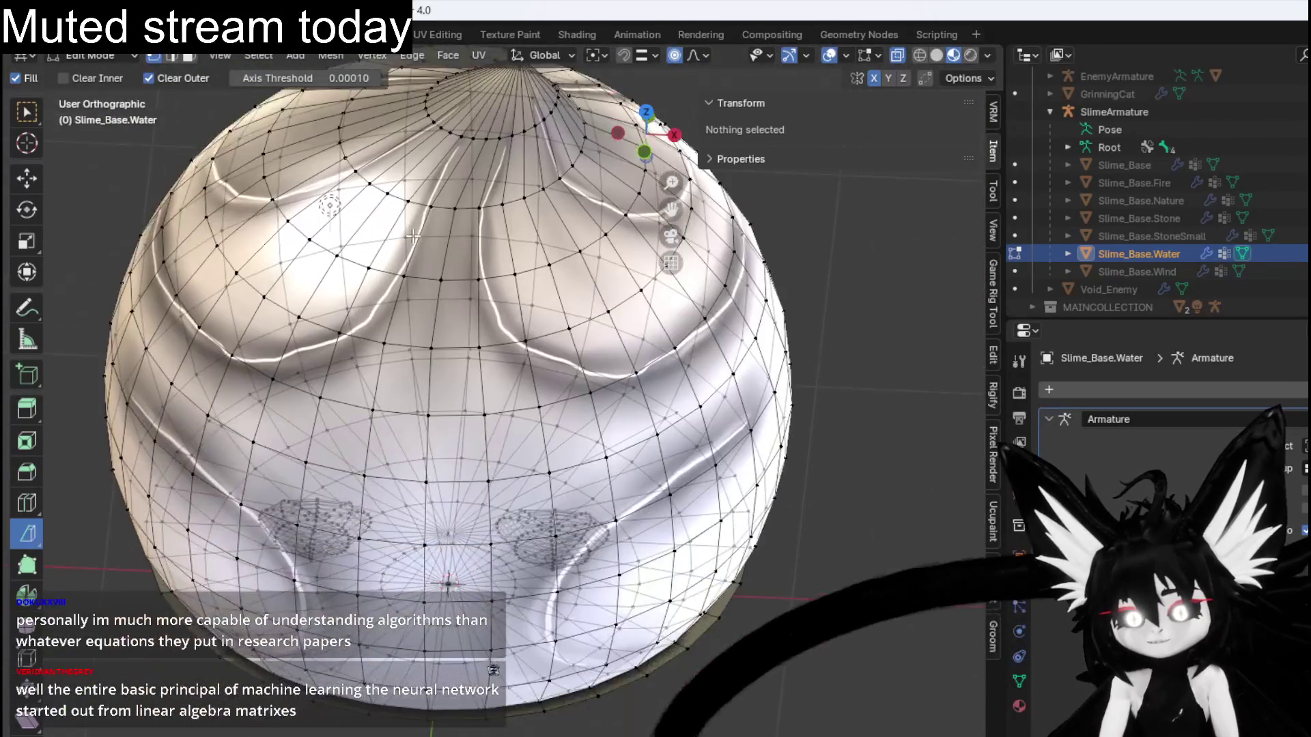
scroll(280, 258, up, 4)
drag(237, 284, 428, 312)
key(KP_1)
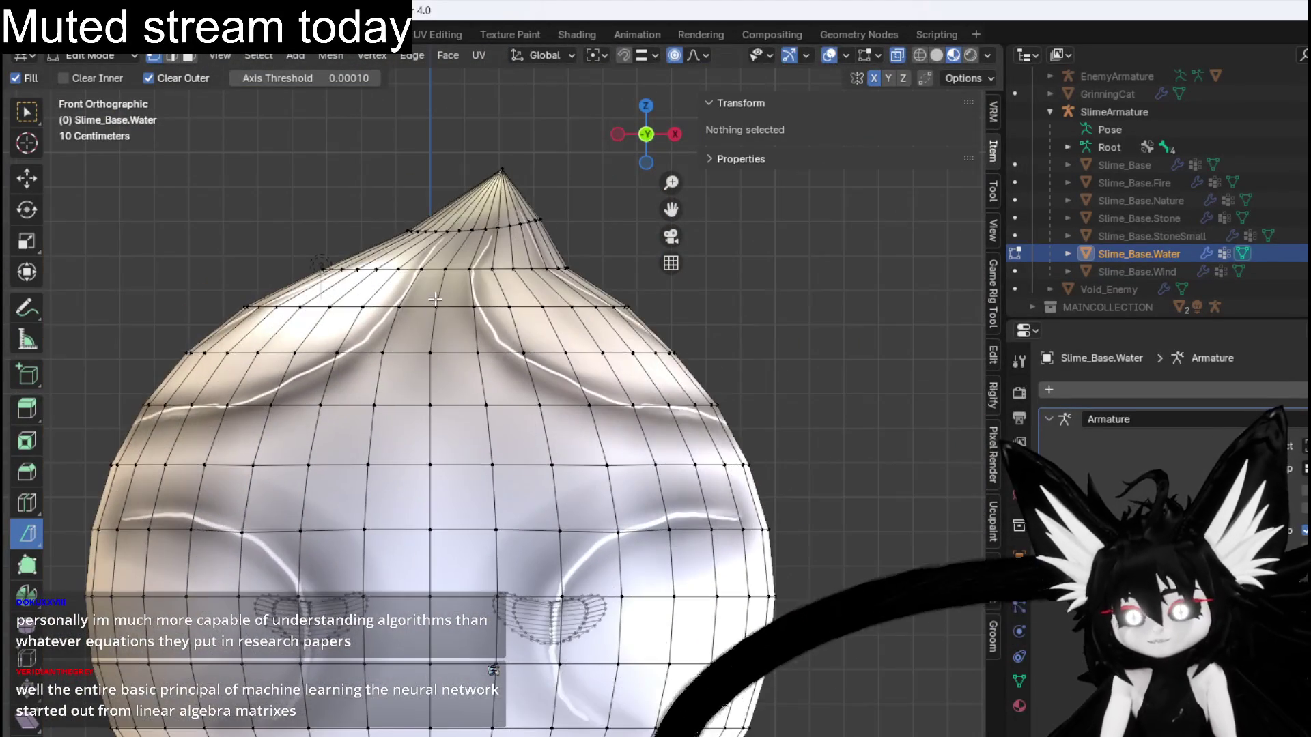
Merge vertices By Distance across the entire mesh, deselect, and show the material properties.
scroll(464, 286, down, 4)
key(a)
key(m)
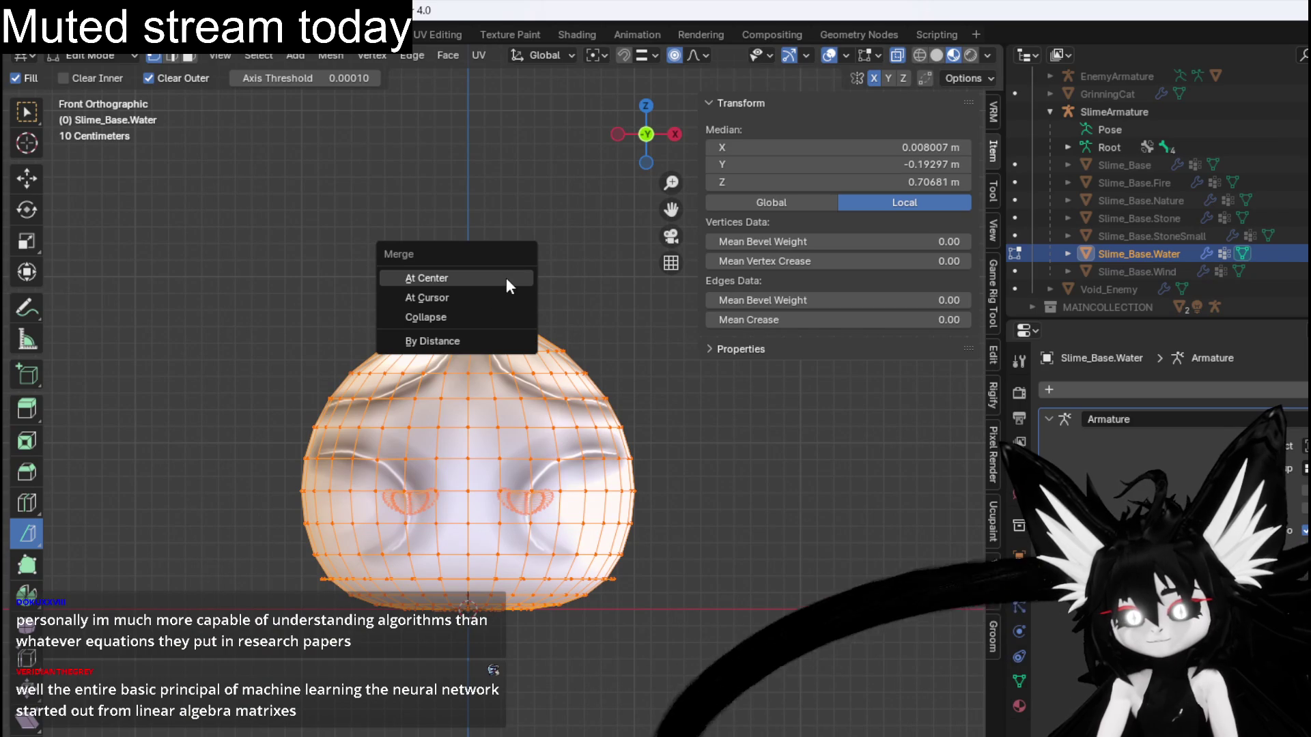
click(460, 339)
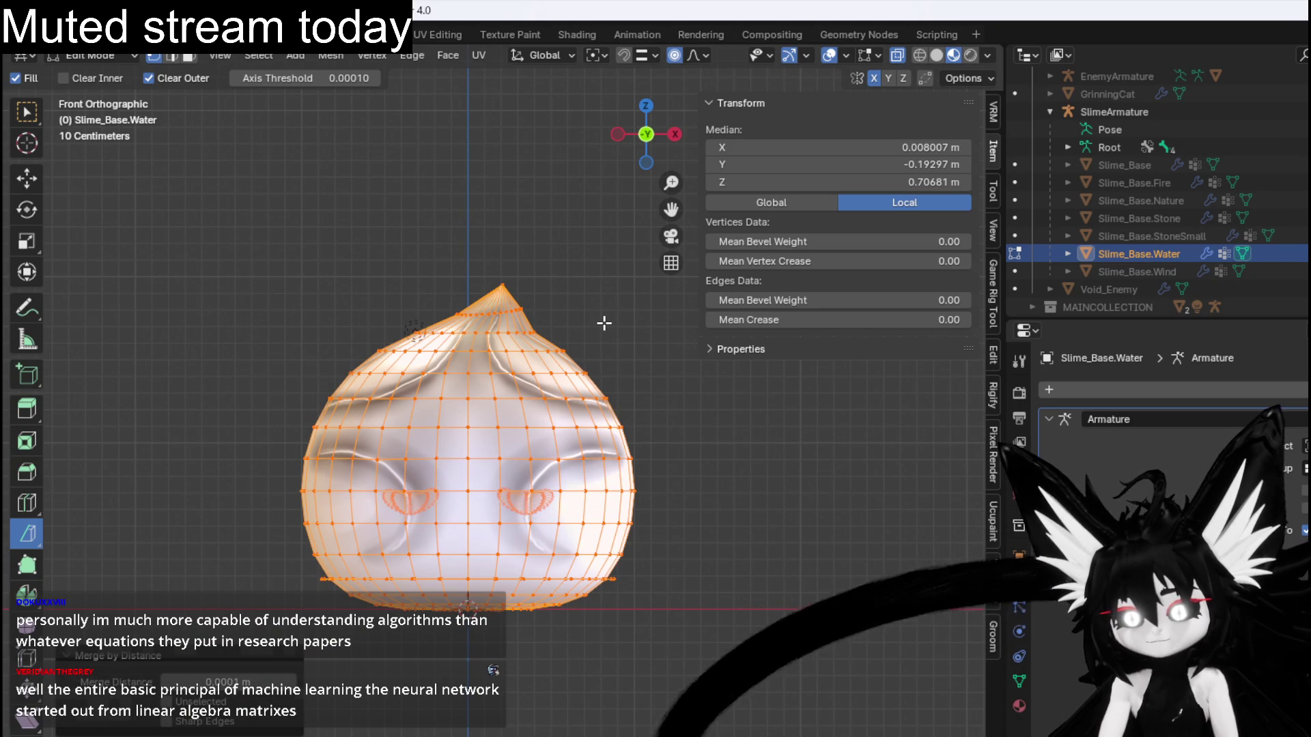
click(604, 322)
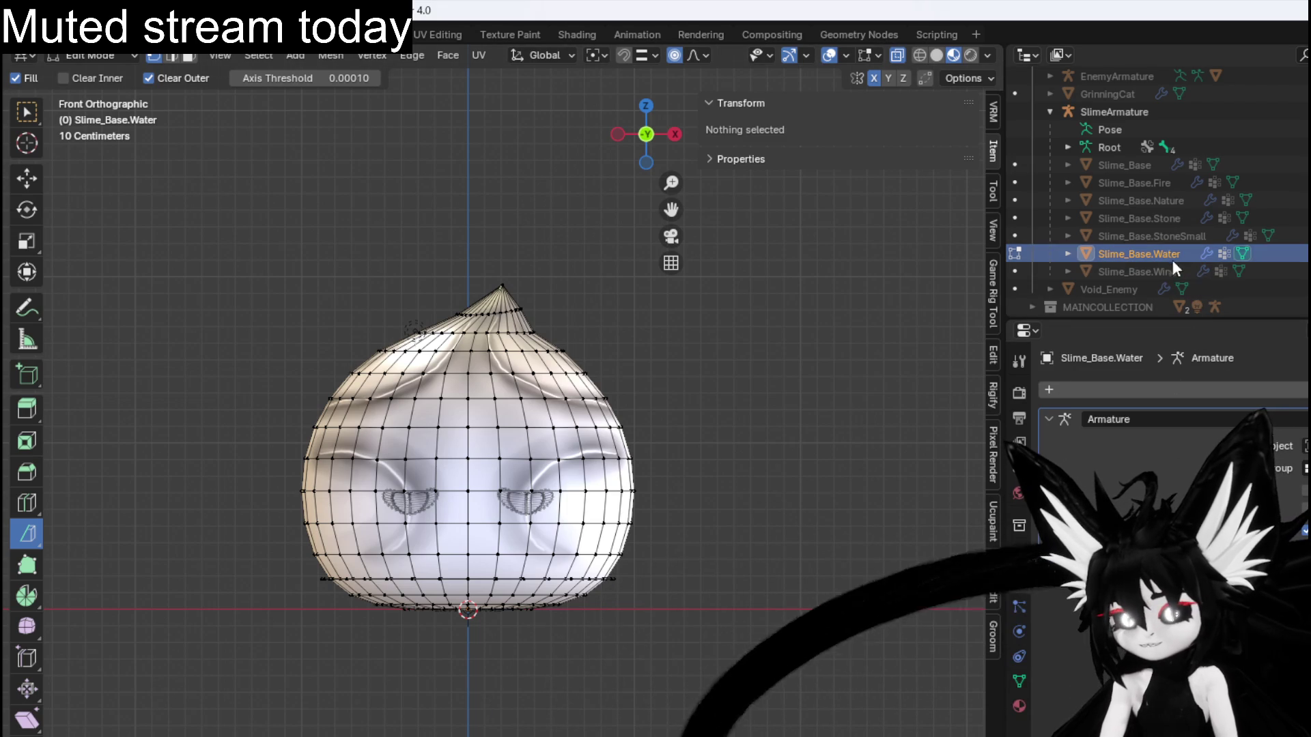
click(1019, 707)
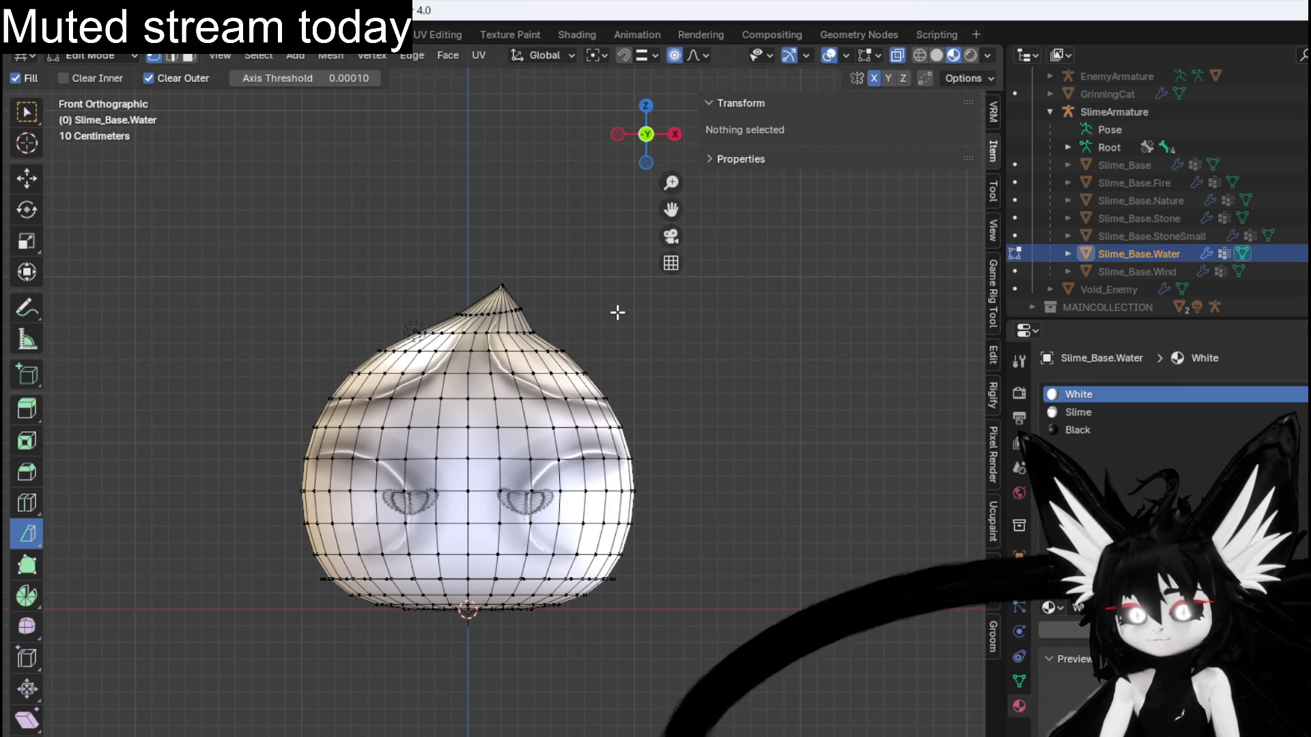
Return to the front view of the slime and save the blend file.
mouse_move(503, 323)
mouse_down()
mouse_move(337, 337)
mouse_move(454, 337)
mouse_move(231, 330)
mouse_move(646, 362)
mouse_move(598, 340)
mouse_up()
key(KP_1)
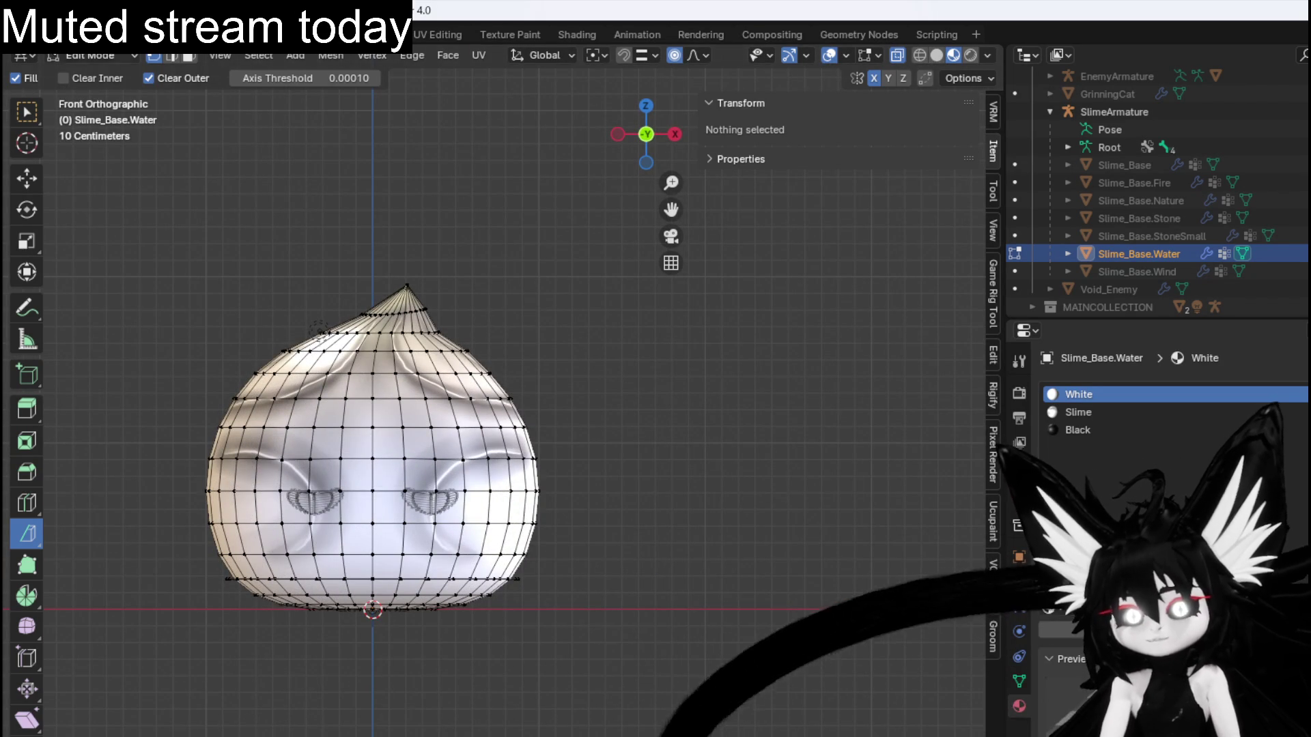
click(37, 34)
click(82, 146)
Switch to Object Mode and export SlimeArmature as an FBX file.
click(92, 55)
click(81, 70)
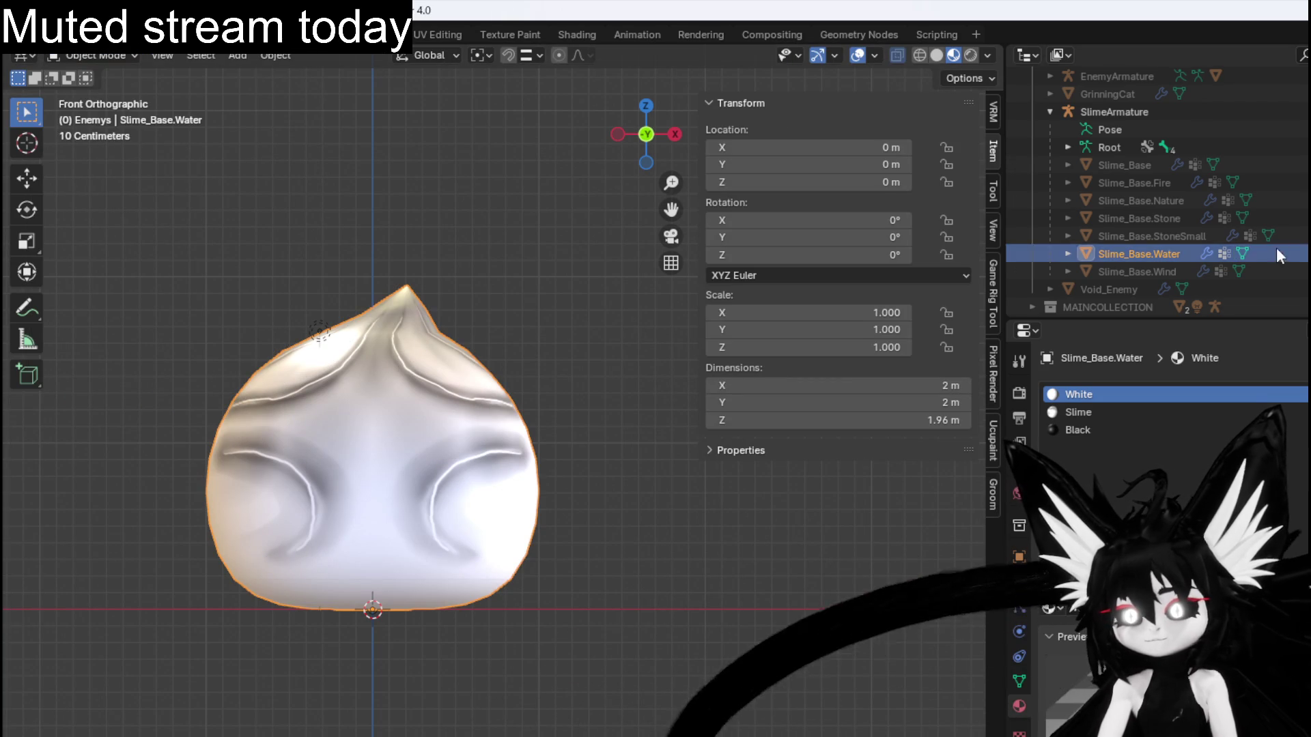
ctrl+click(1126, 113)
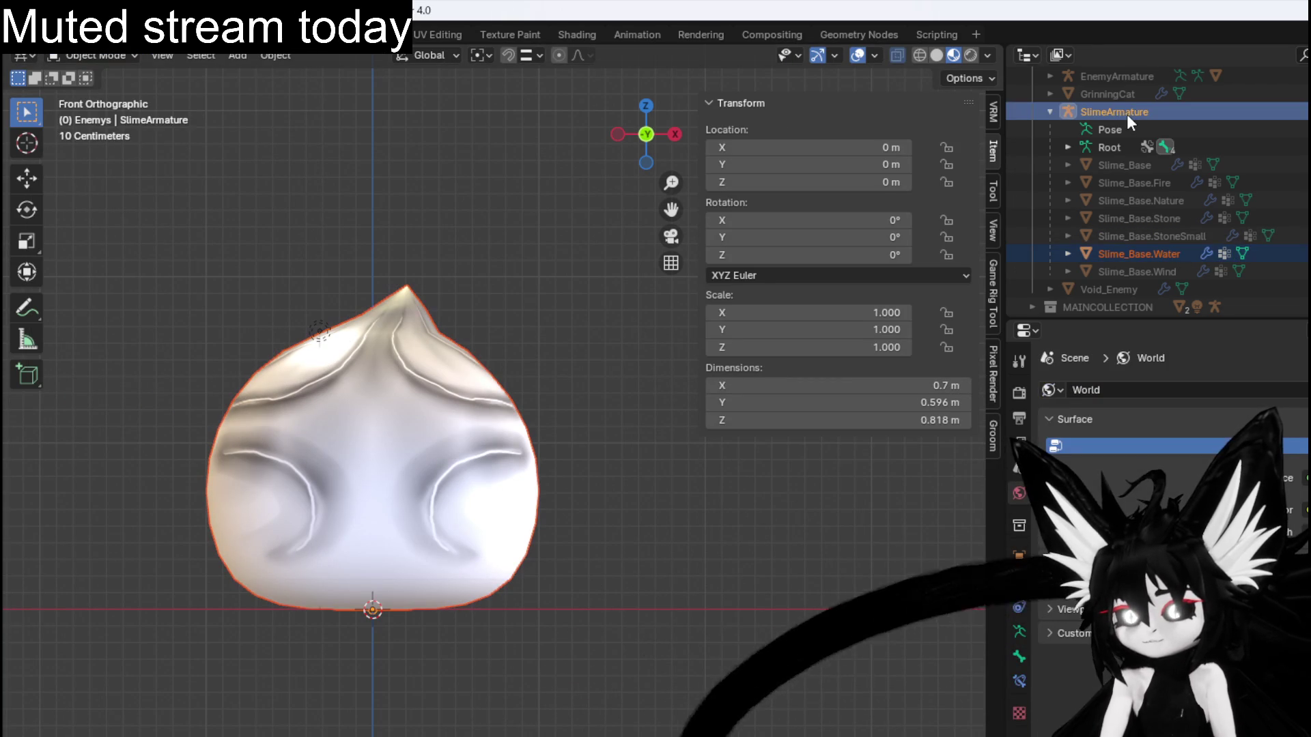
click(37, 34)
mouse_move(102, 302)
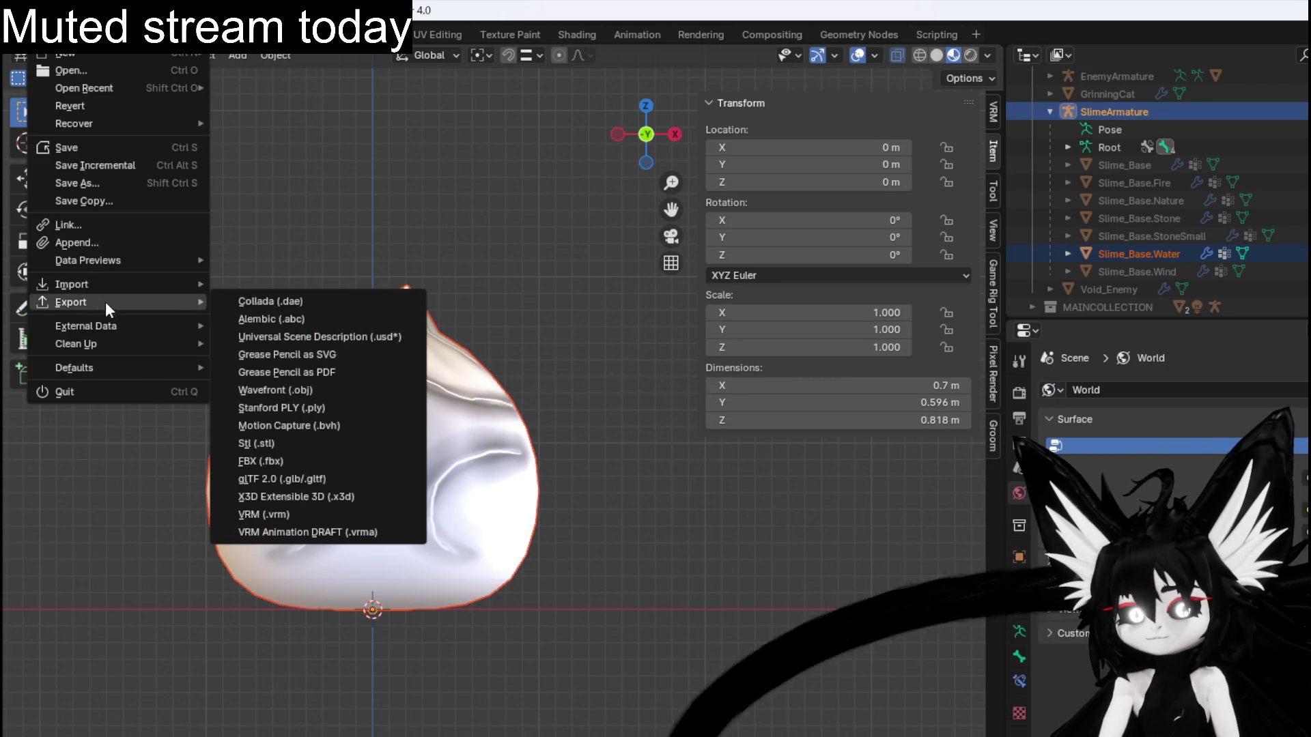
click(286, 464)
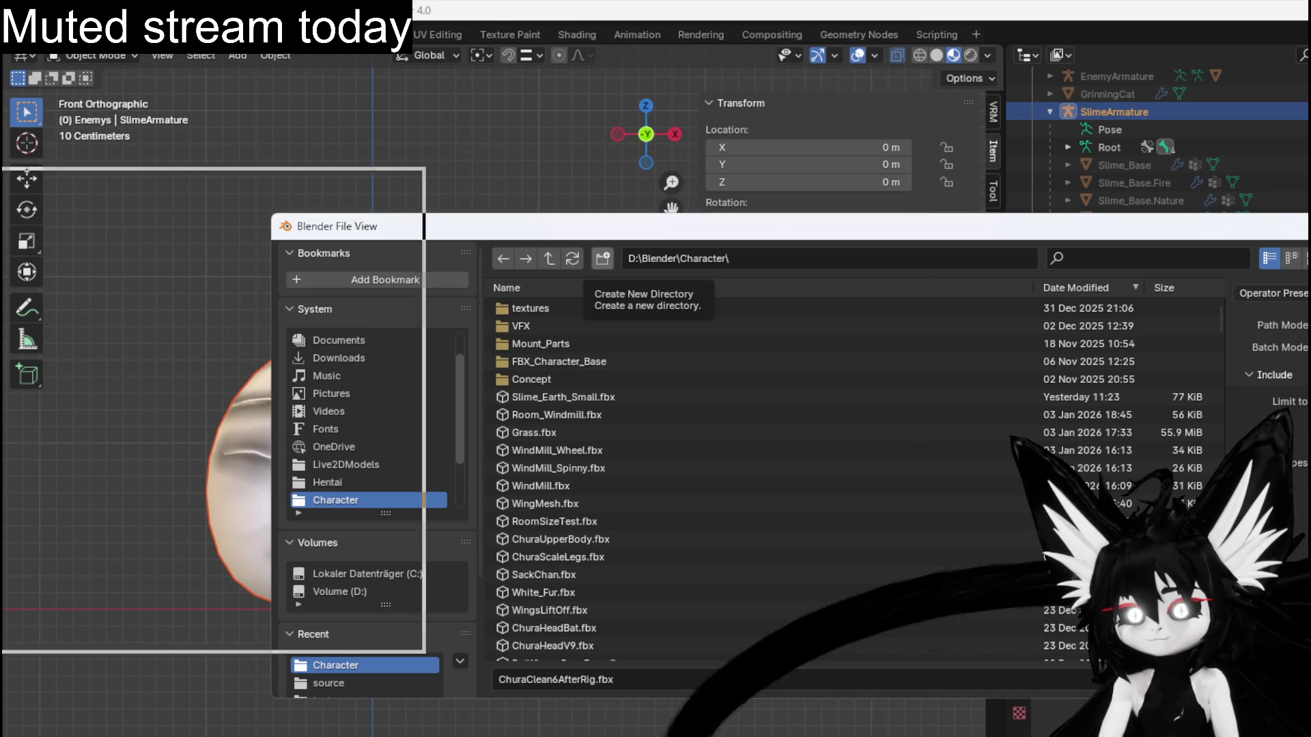
key(Escape)
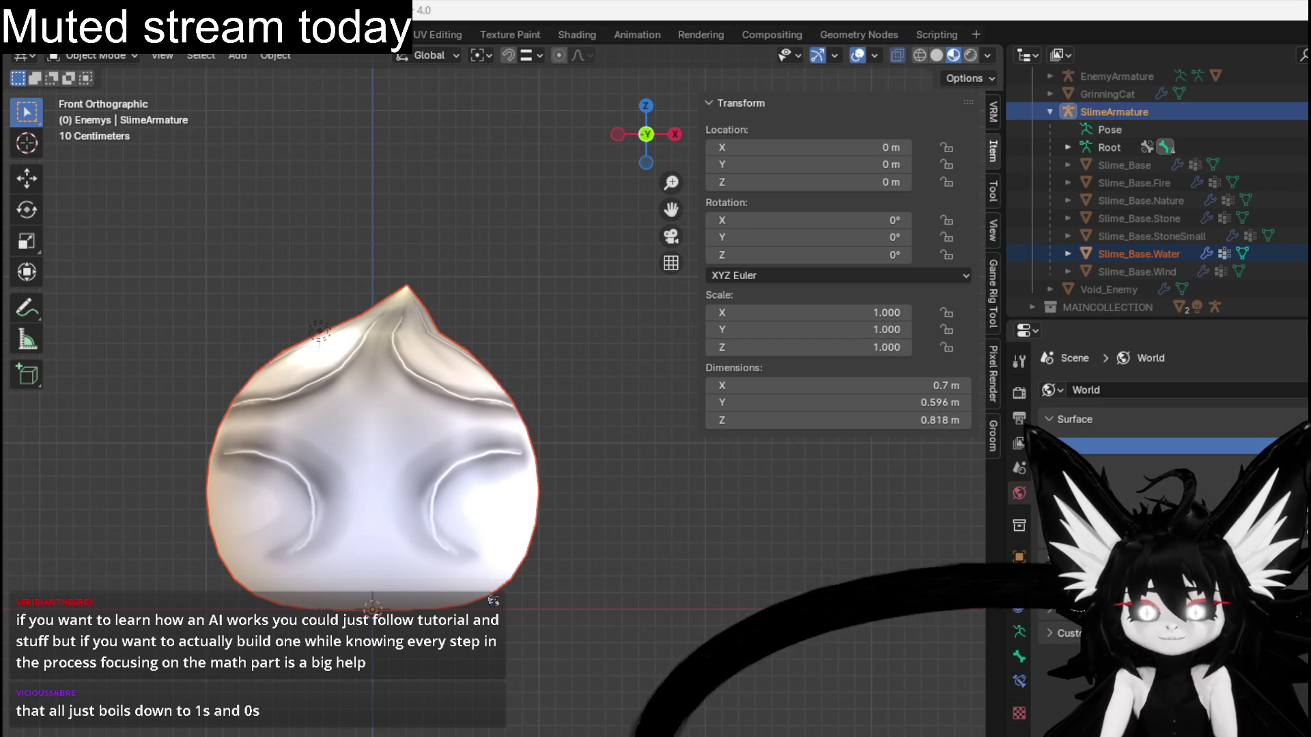
Save the blend file again and switch to Unreal Engine.
click(35, 34)
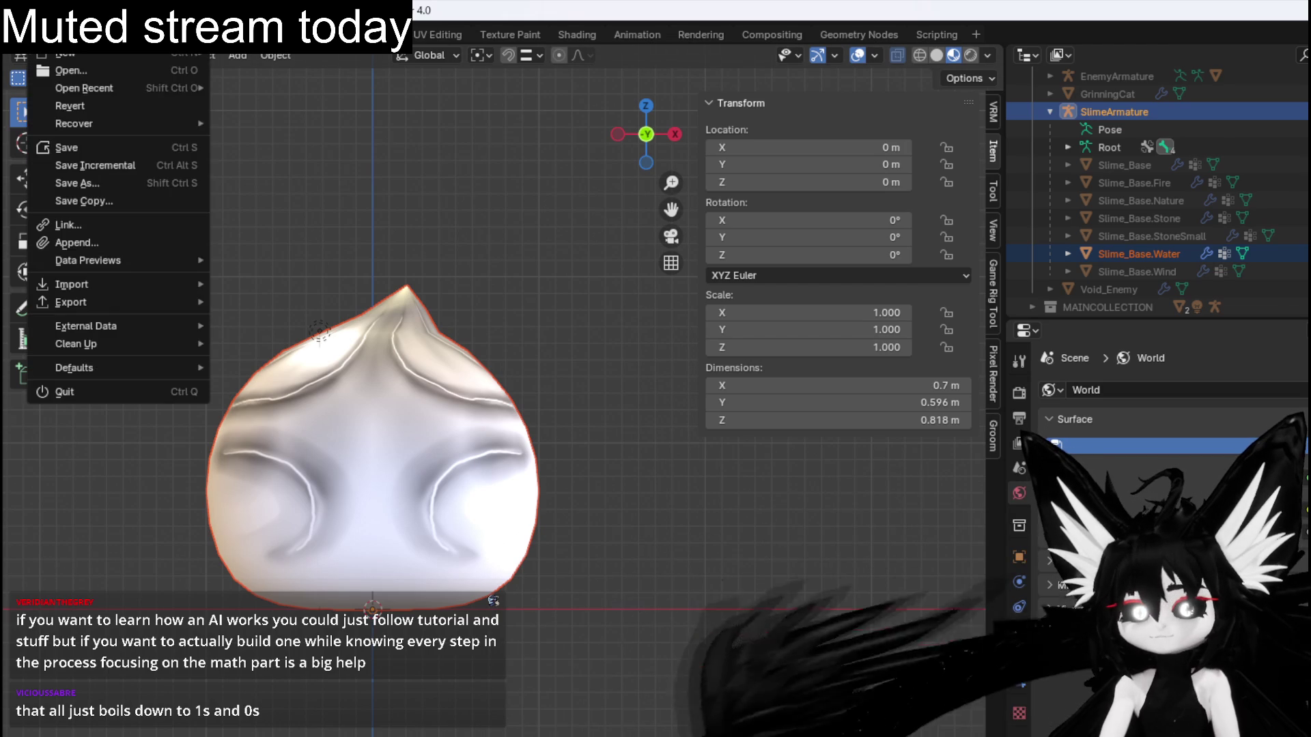
click(72, 146)
key(alt+Tab)
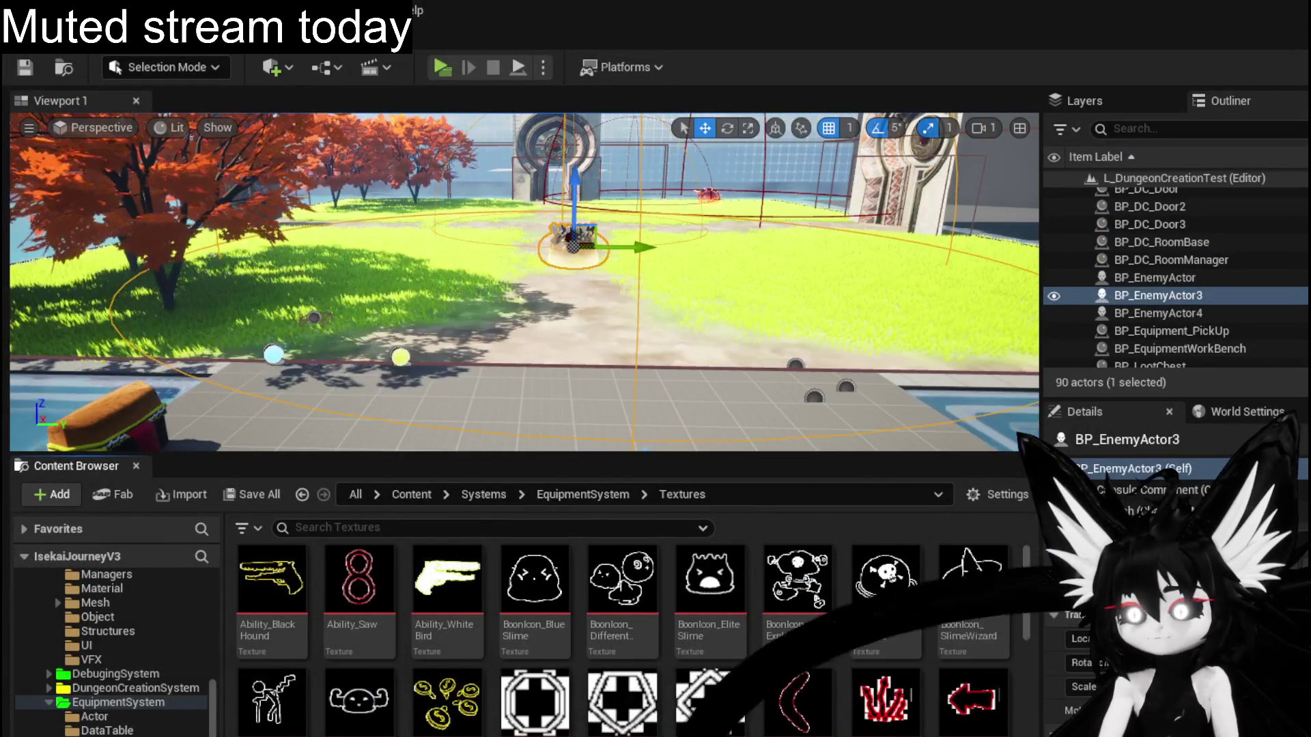
Browse the Content Browser to CombatSystem > Enemys > Slime.
key(alt+Tab)
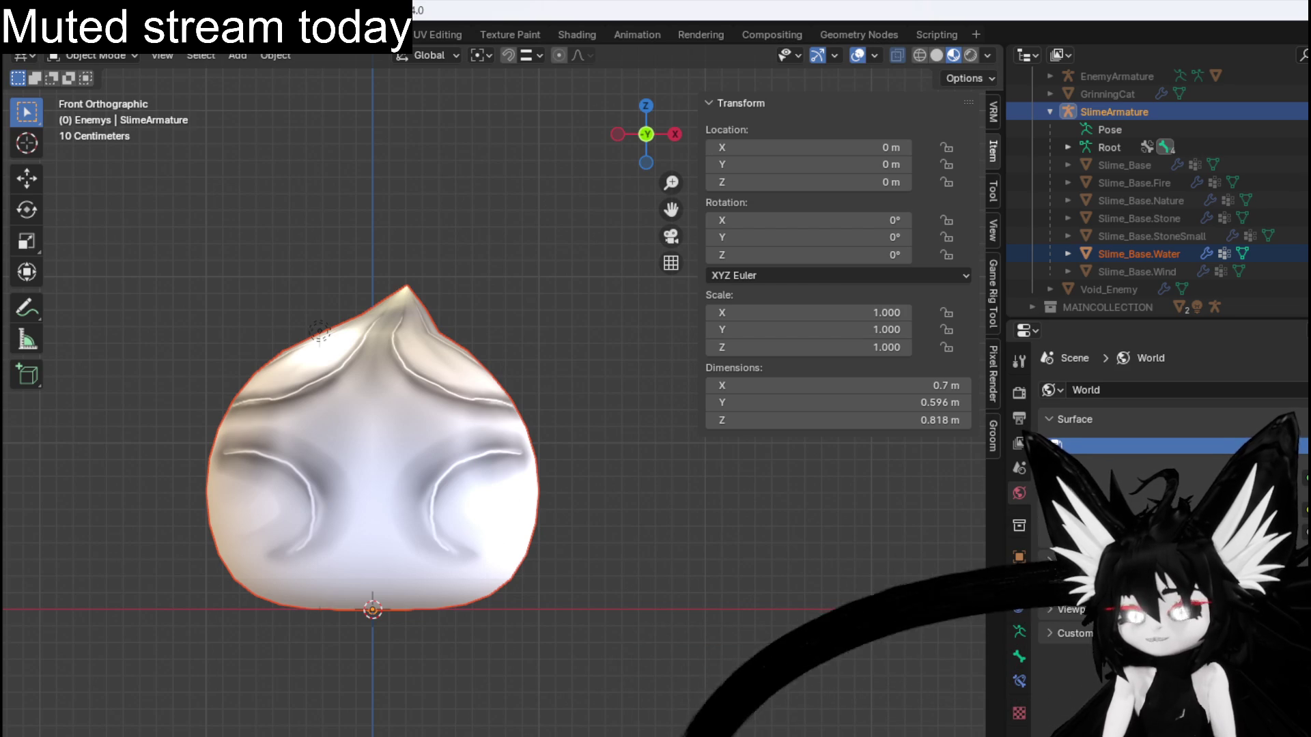
key(alt+Tab)
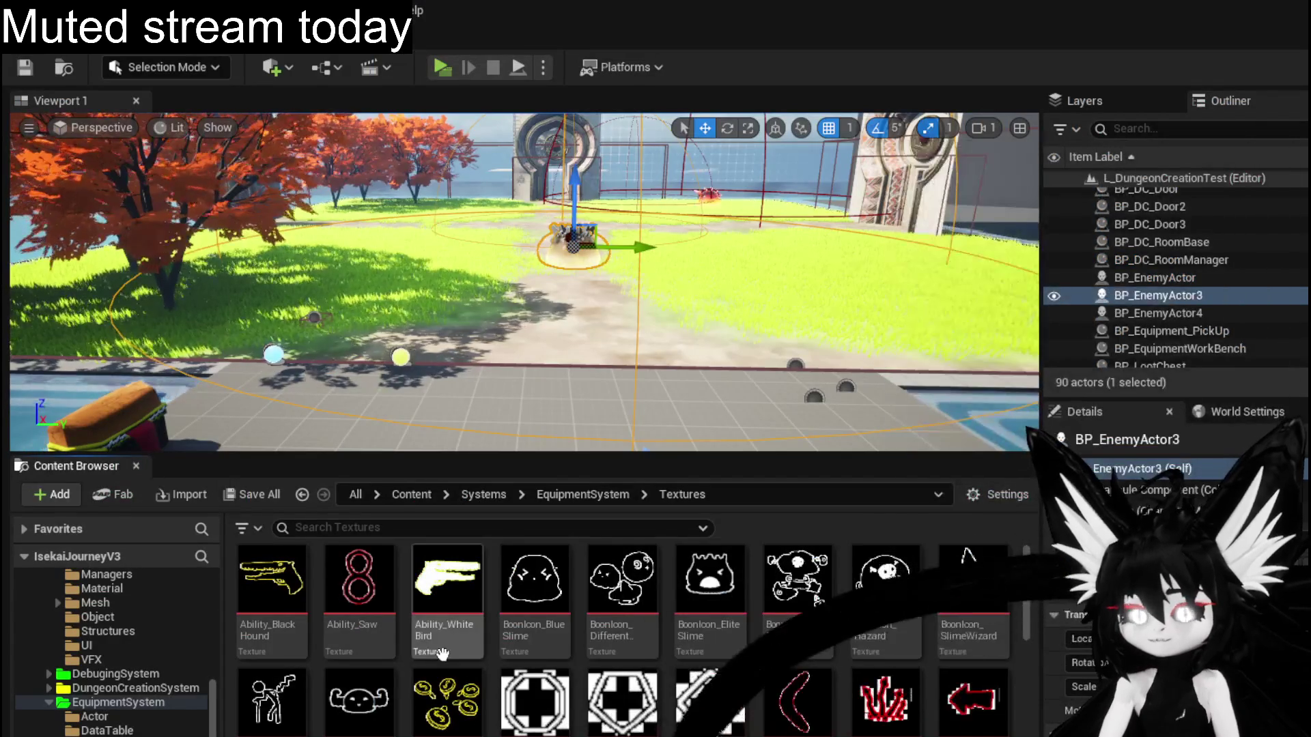
scroll(628, 642, down, 2)
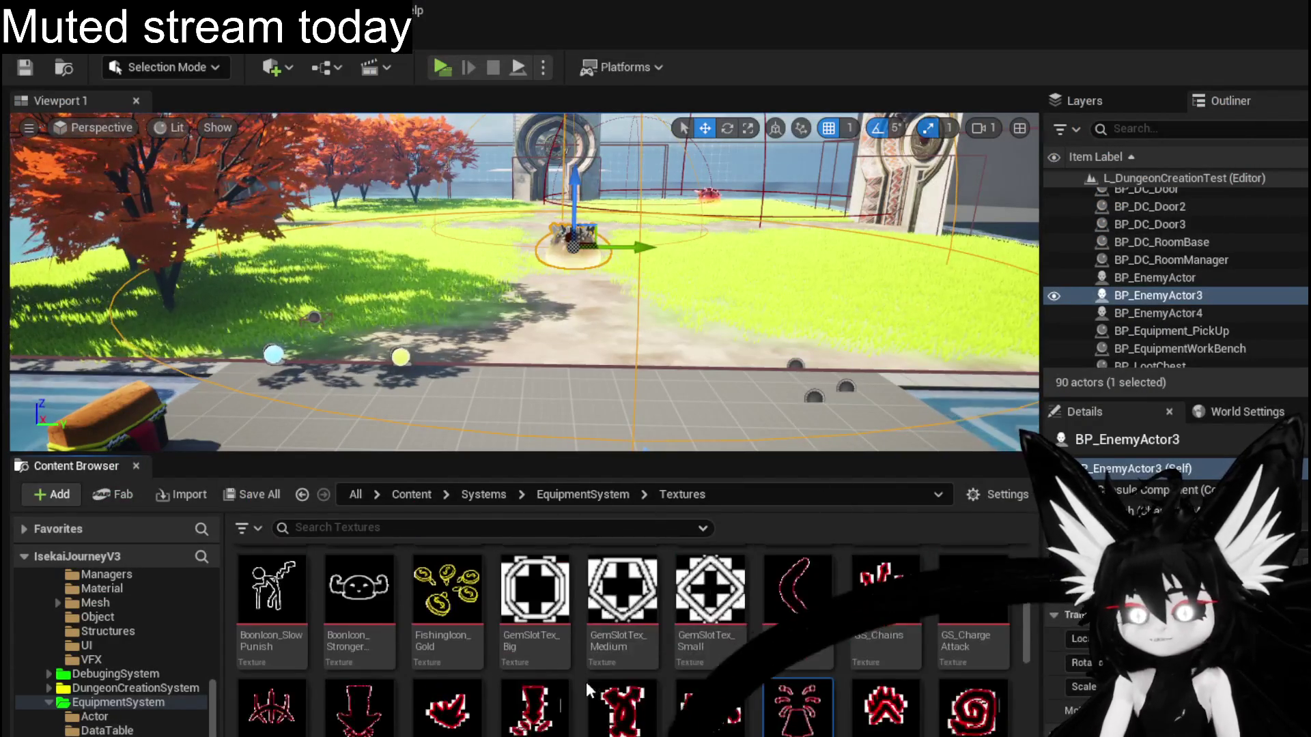
scroll(134, 701, up, 3)
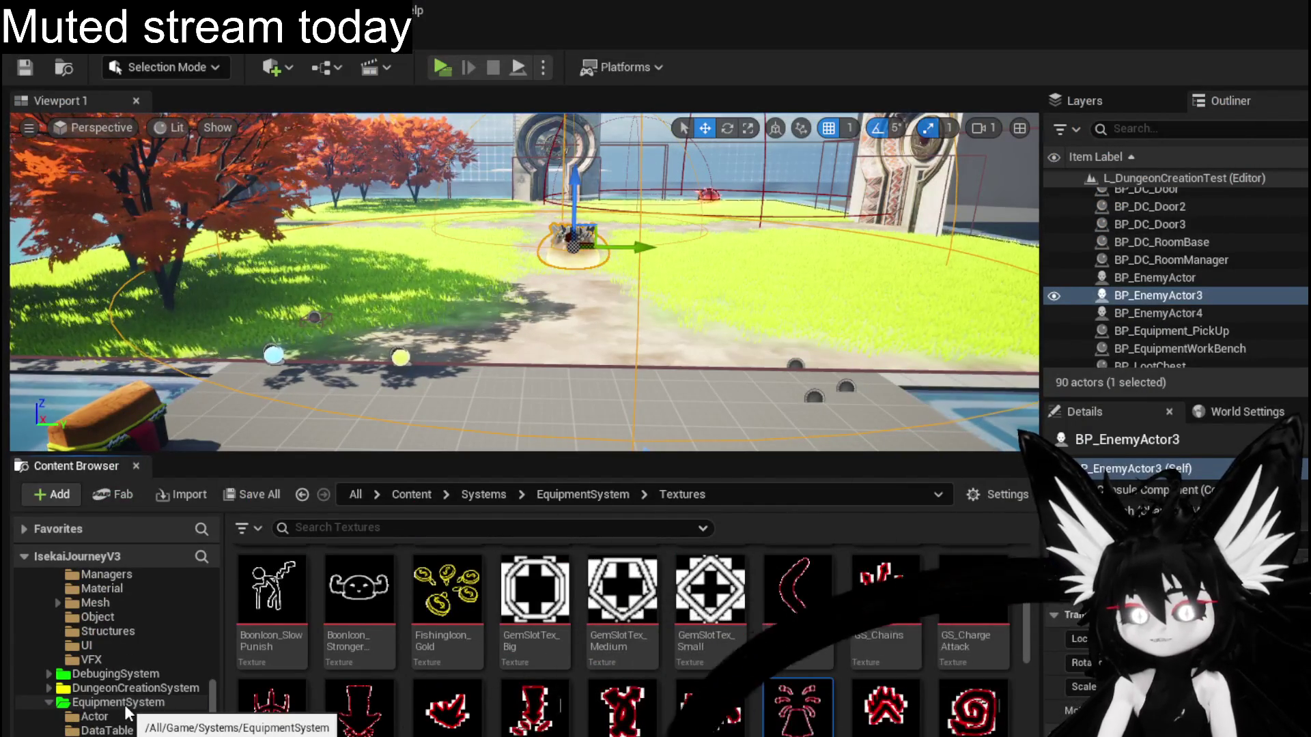
scroll(124, 705, up, 3)
scroll(121, 695, up, 1)
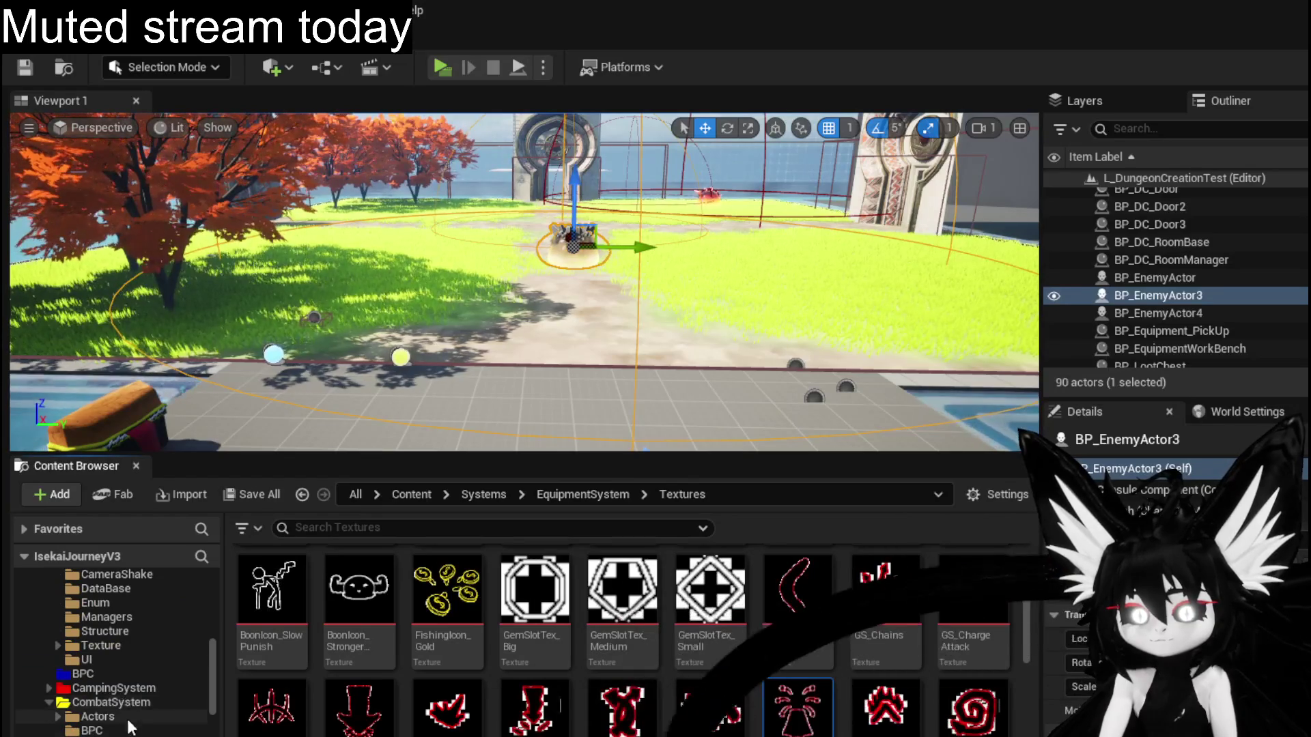
click(100, 660)
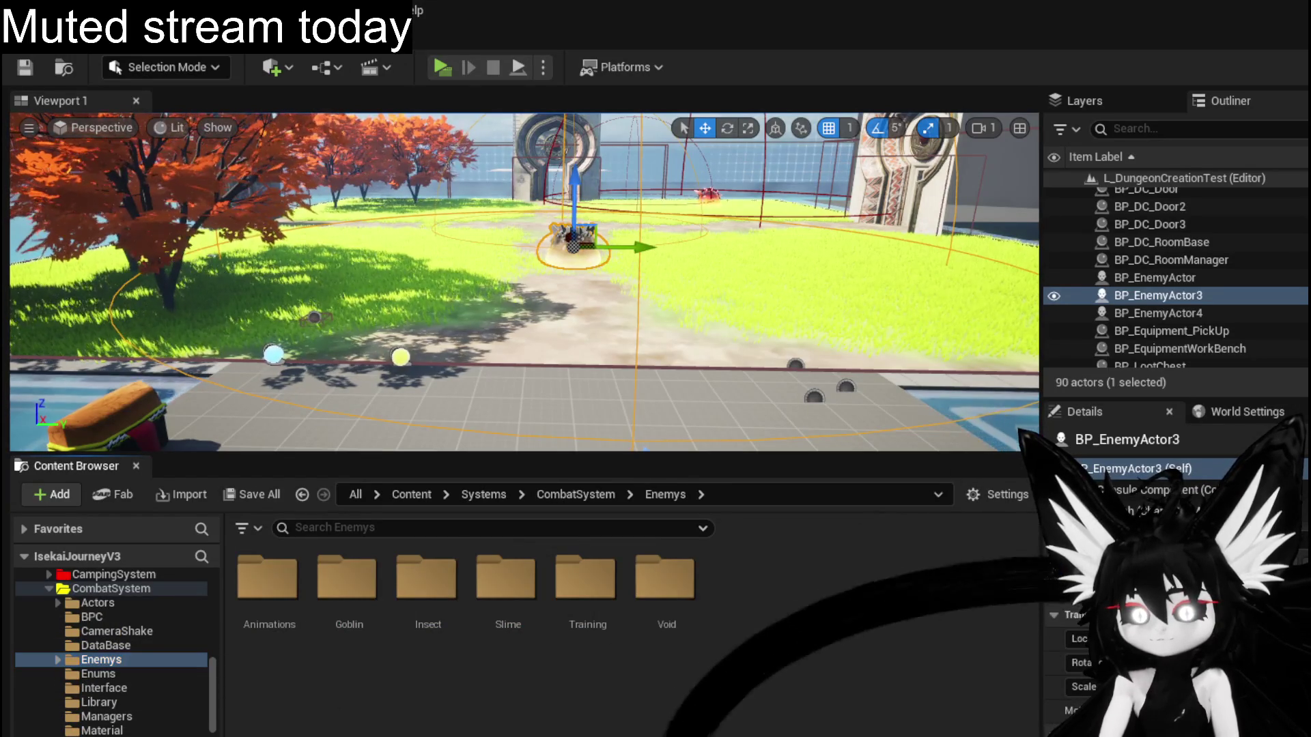
double_click(506, 580)
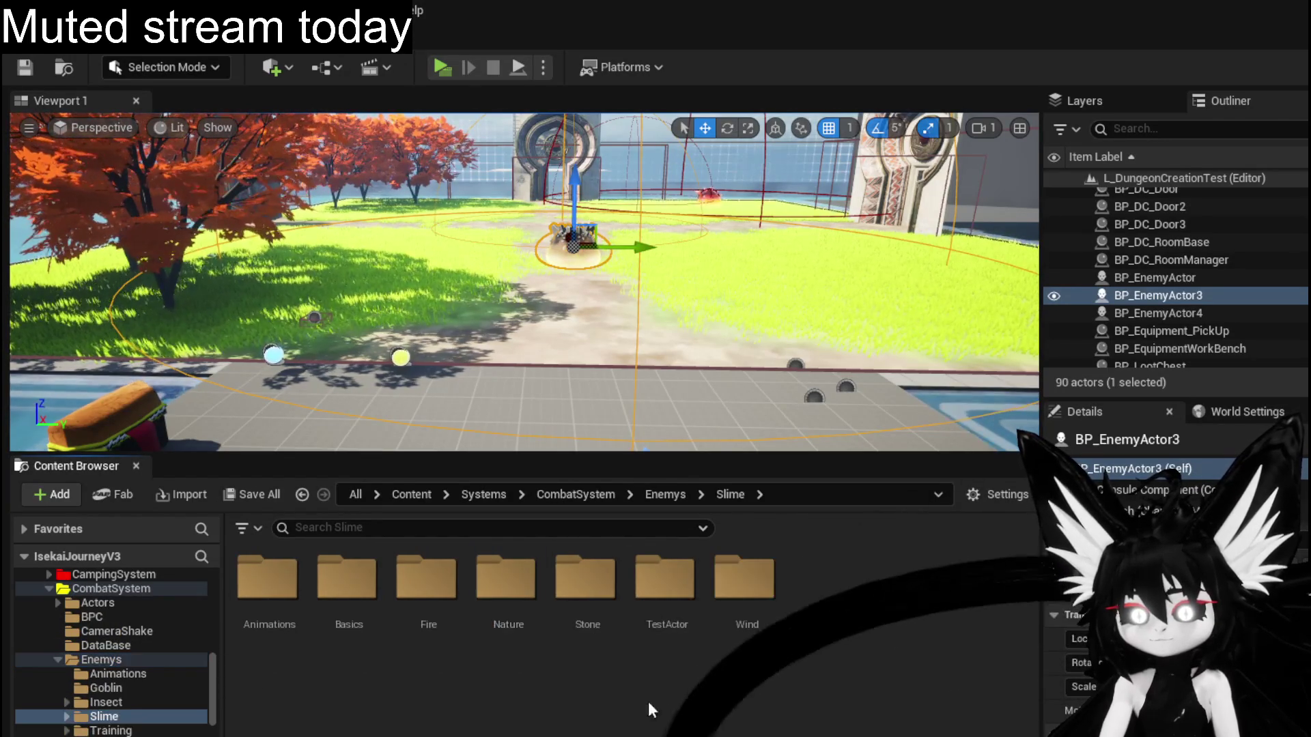
Create a new folder named Water inside the Slime folder.
right_click(800, 642)
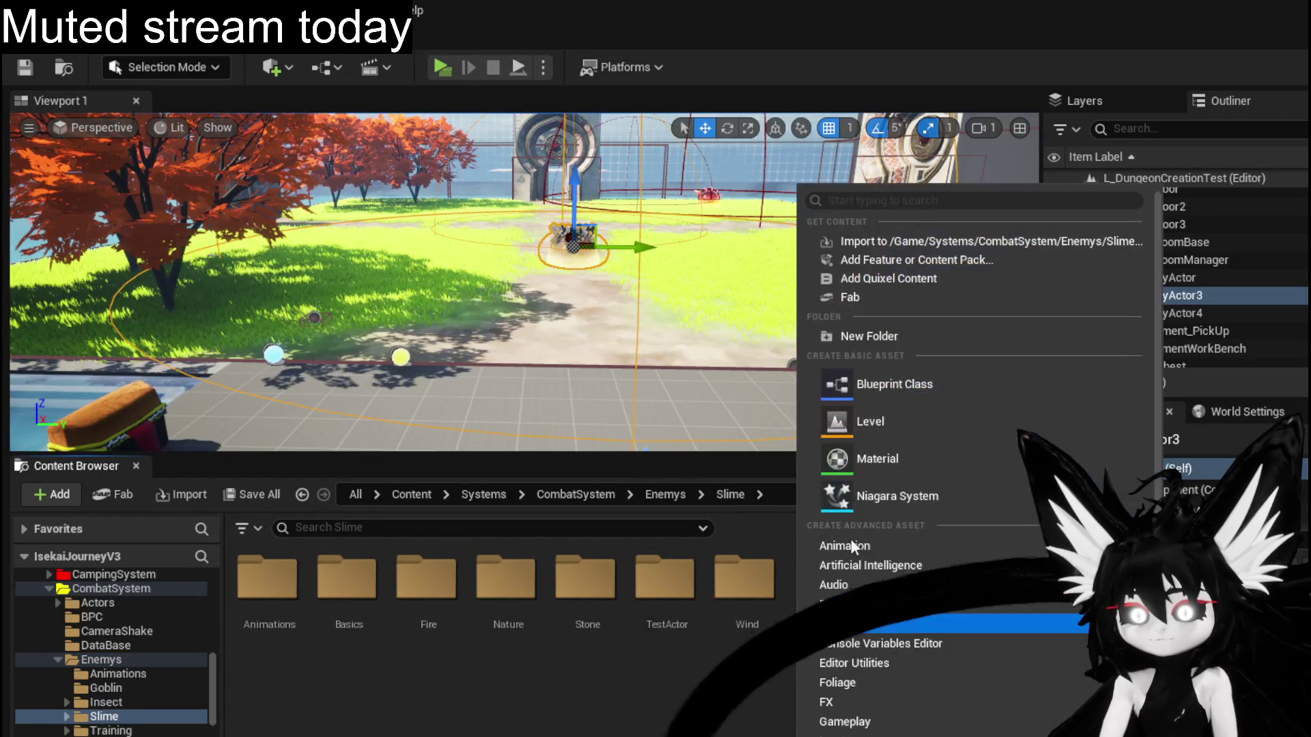
click(900, 337)
text(Water)
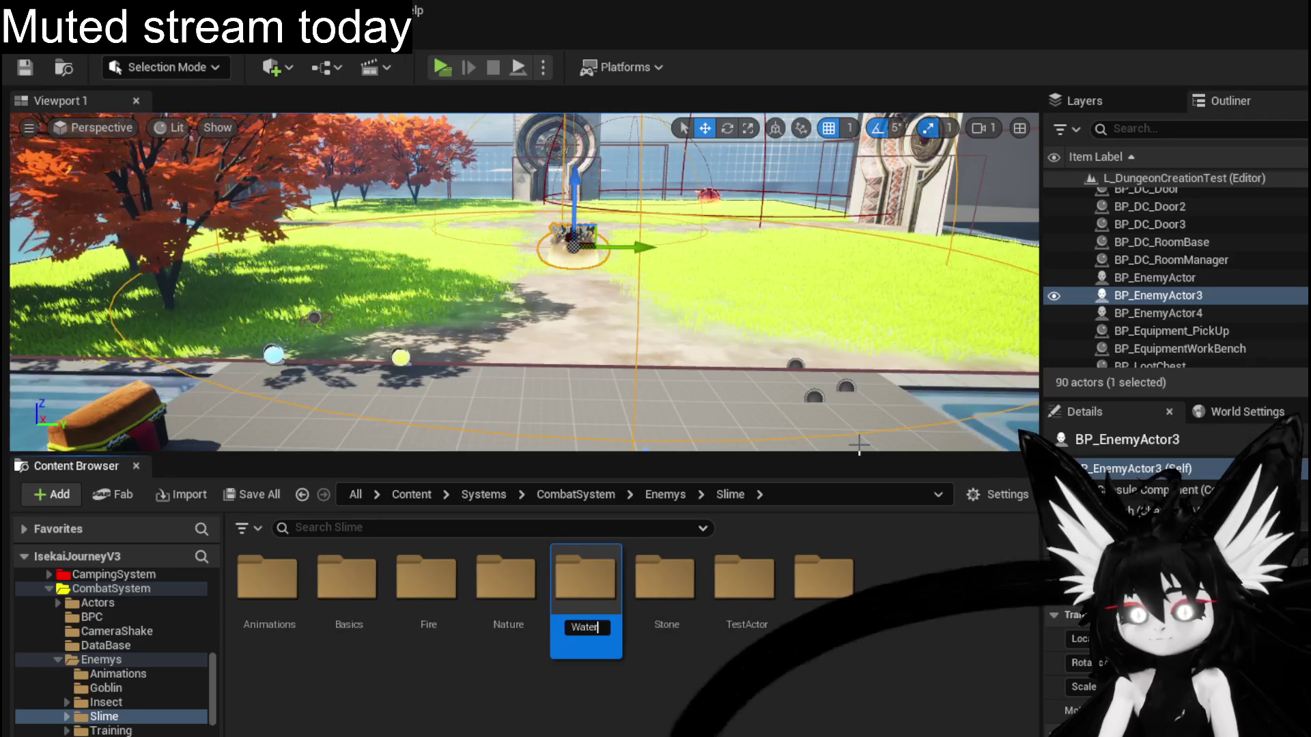
key(Return)
key(Return)
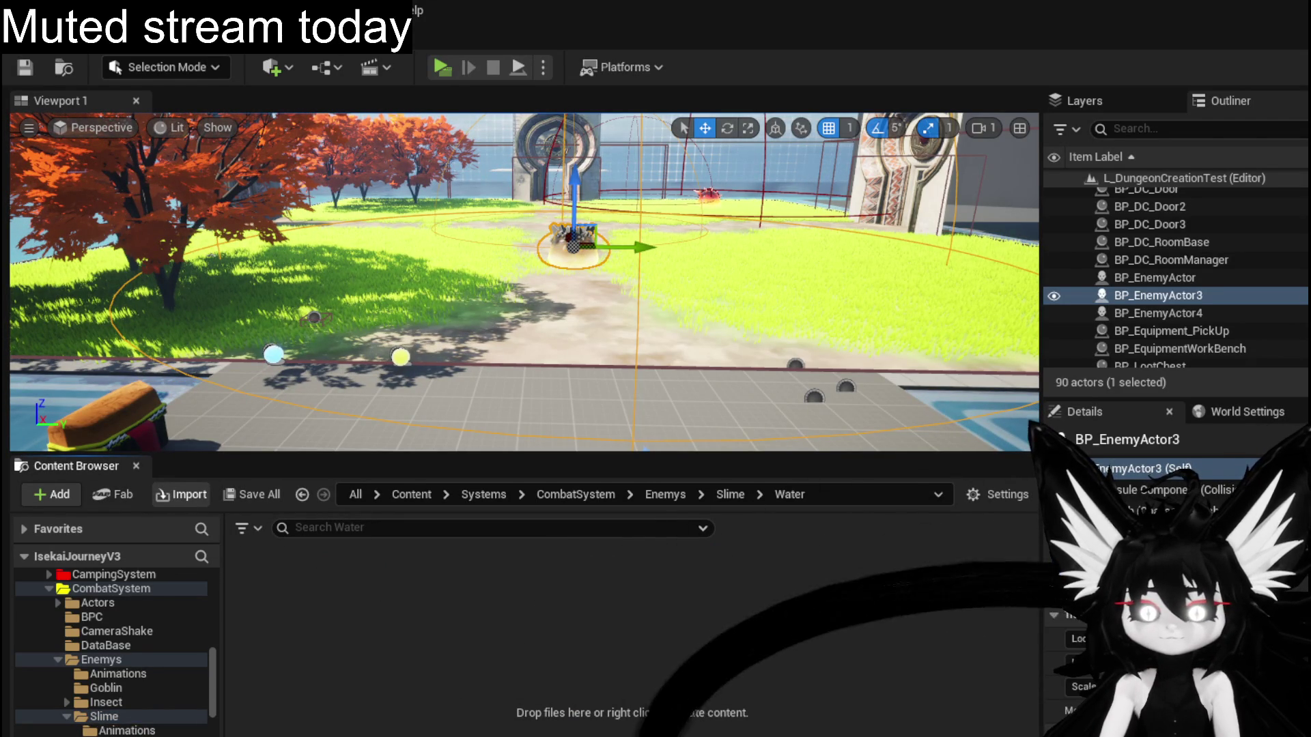
Import Slime_Water.fbx using SlimeEnemyBase_Skeleton as its skeleton.
scroll(816, 477, down, 10)
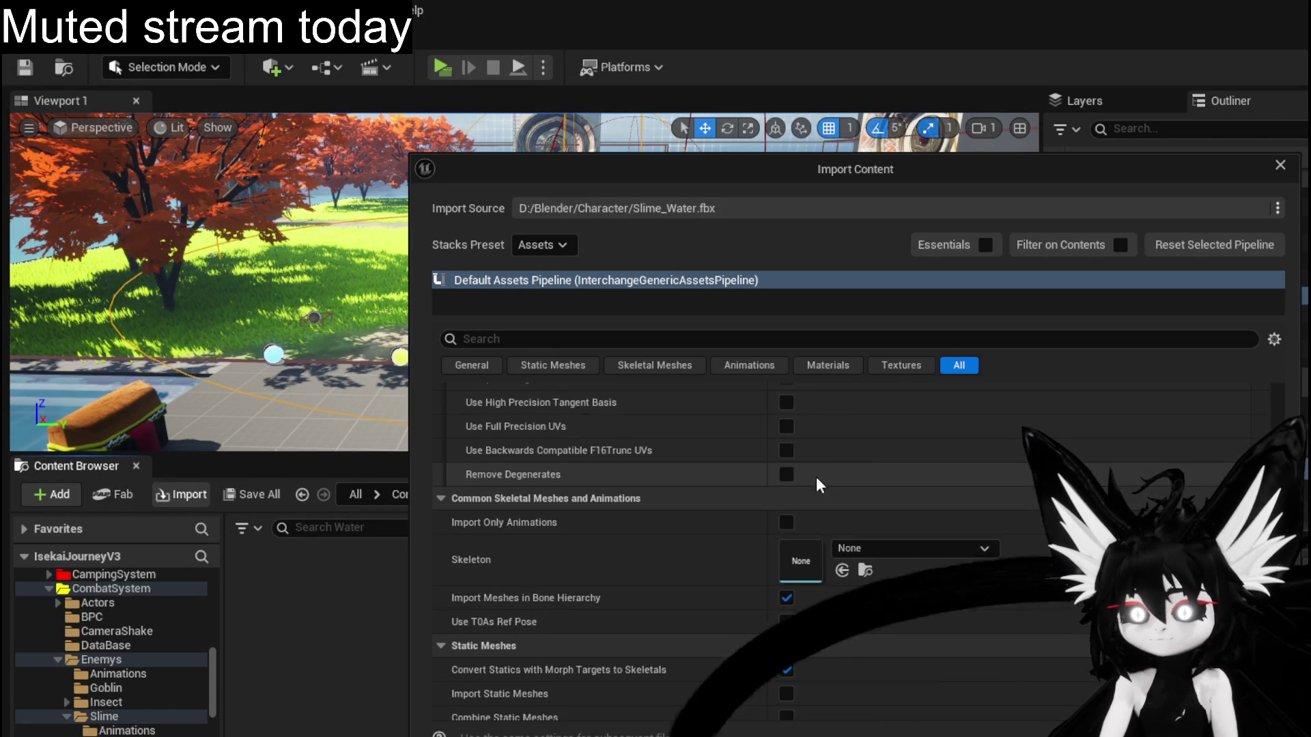
click(908, 548)
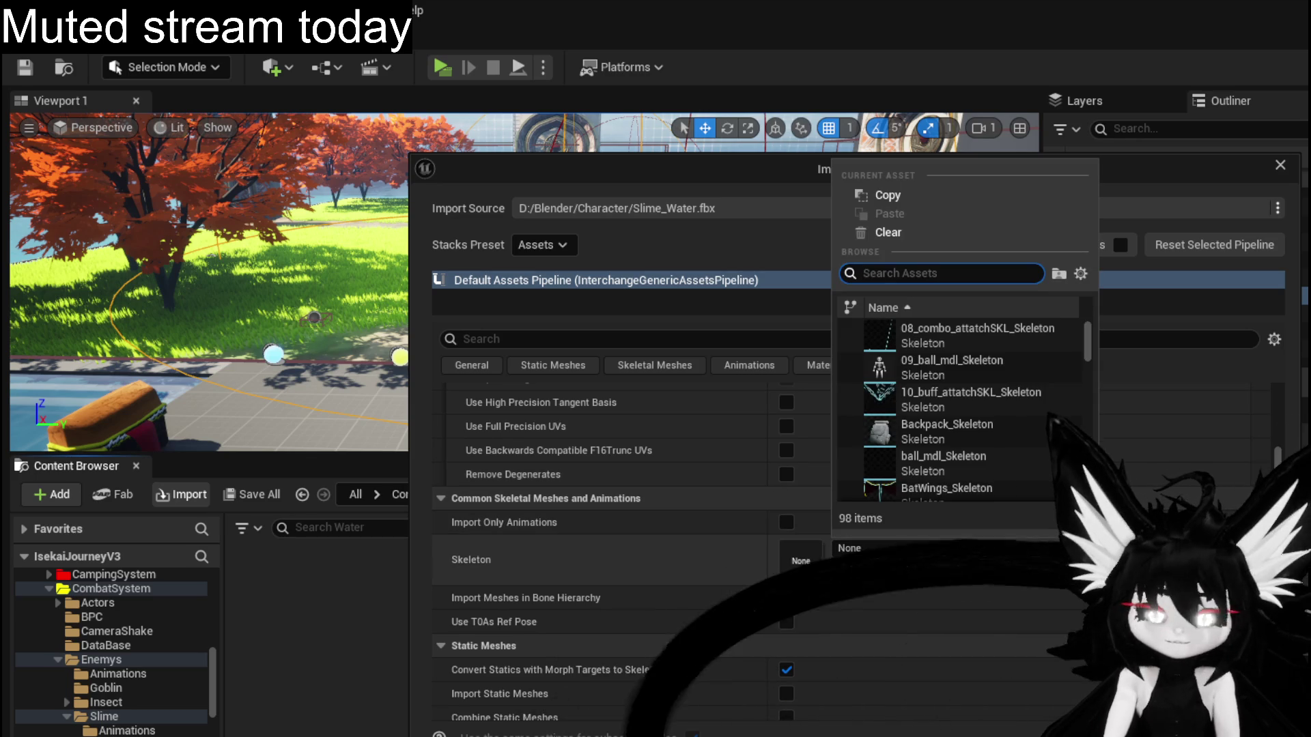
text(Slime)
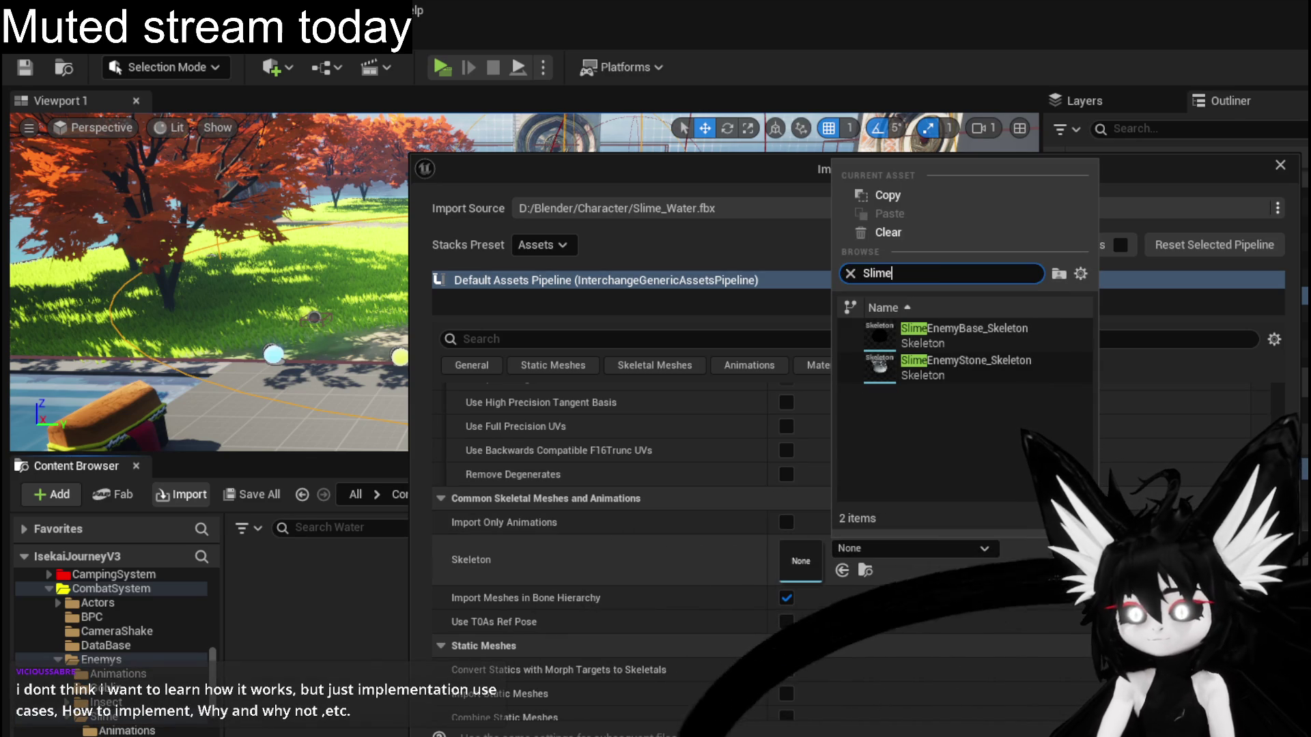
click(1033, 339)
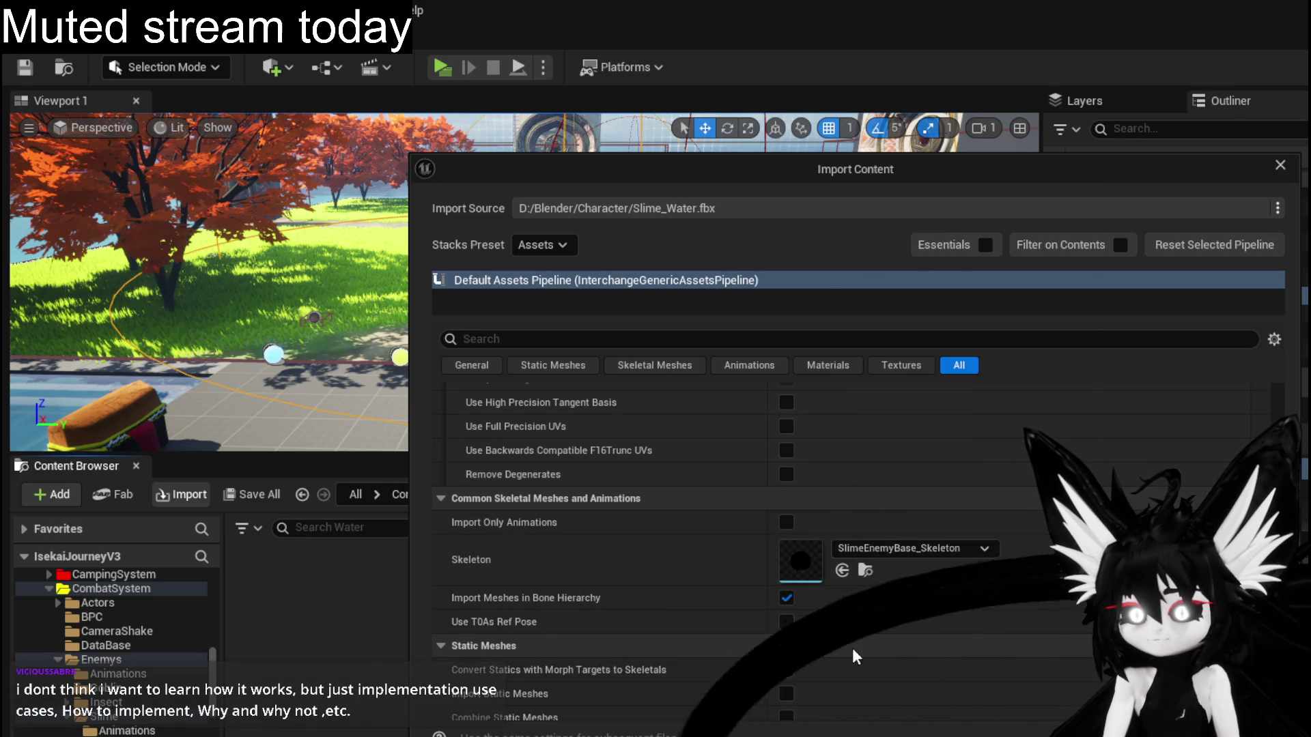
scroll(923, 540, up, 3)
scroll(916, 536, up, 10)
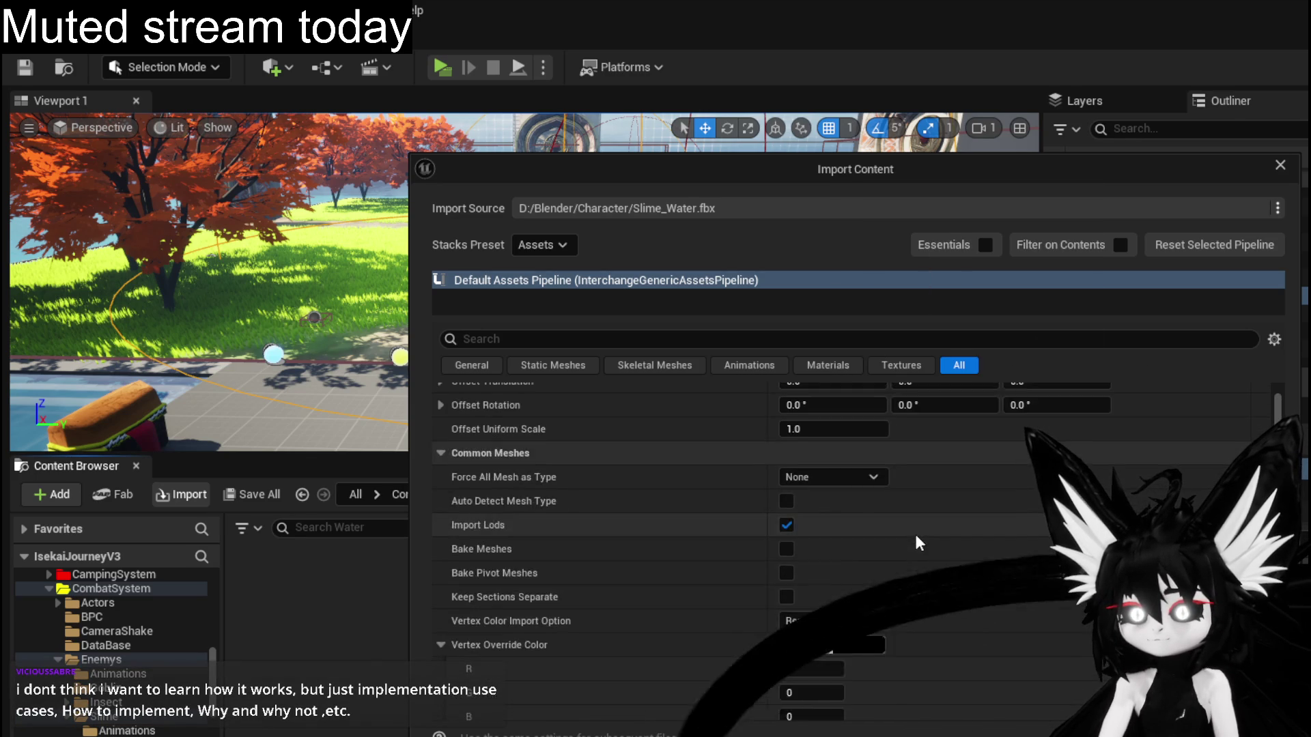
scroll(916, 539, down, 15)
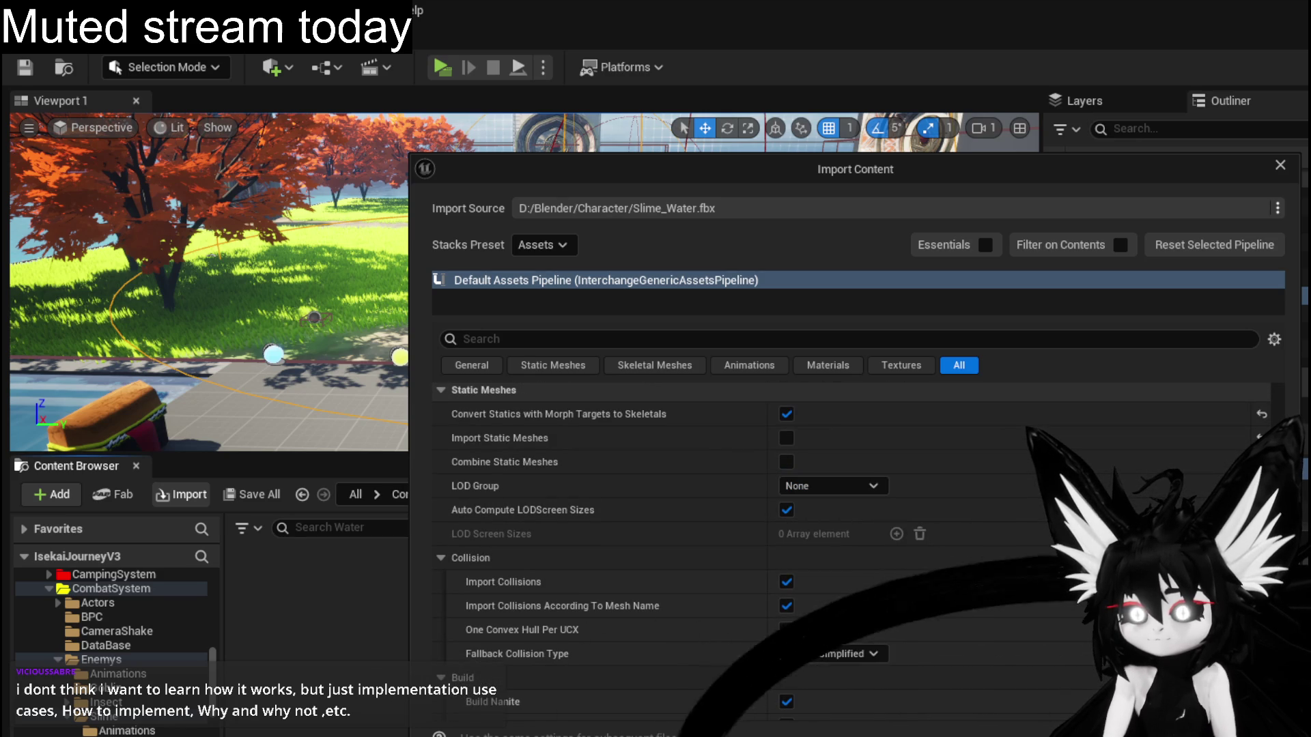
key(Return)
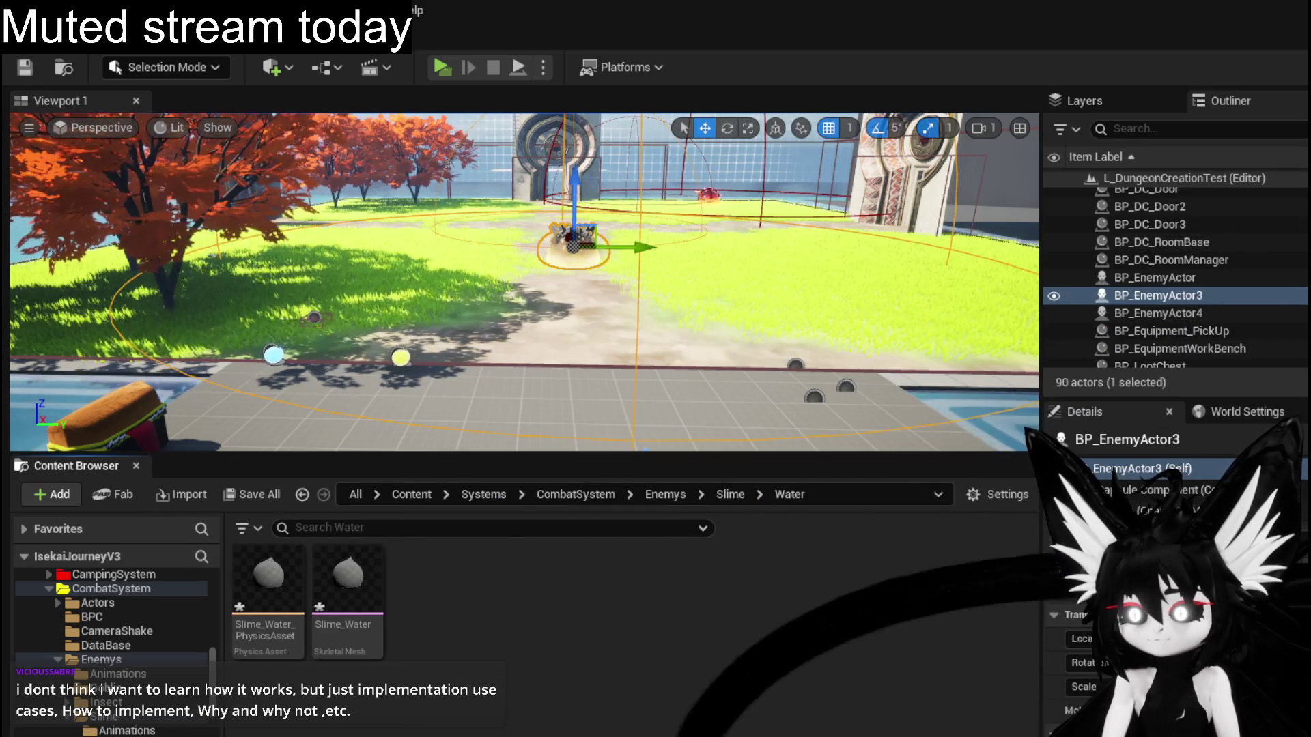
Save Slime_Water and its physics asset, then look through the Stone slime folder.
key(ctrl+shift+s)
key(Return)
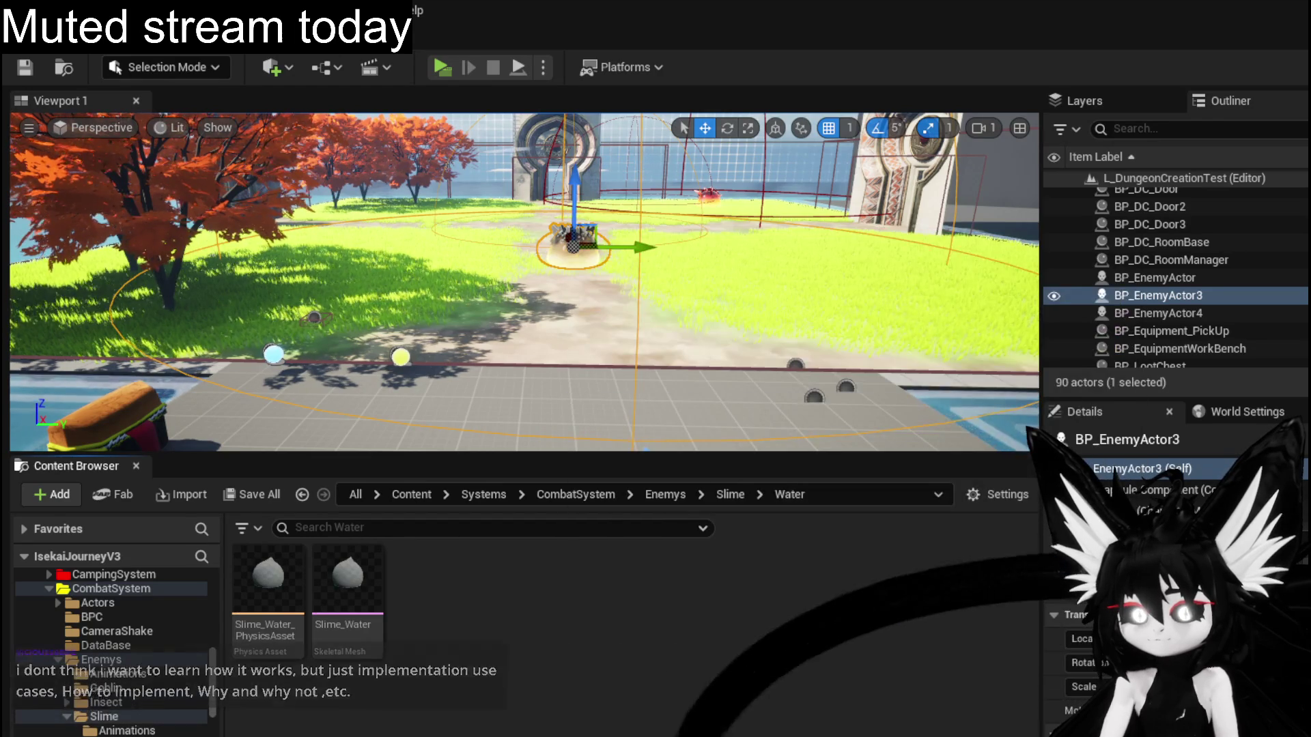
key(alt+Left)
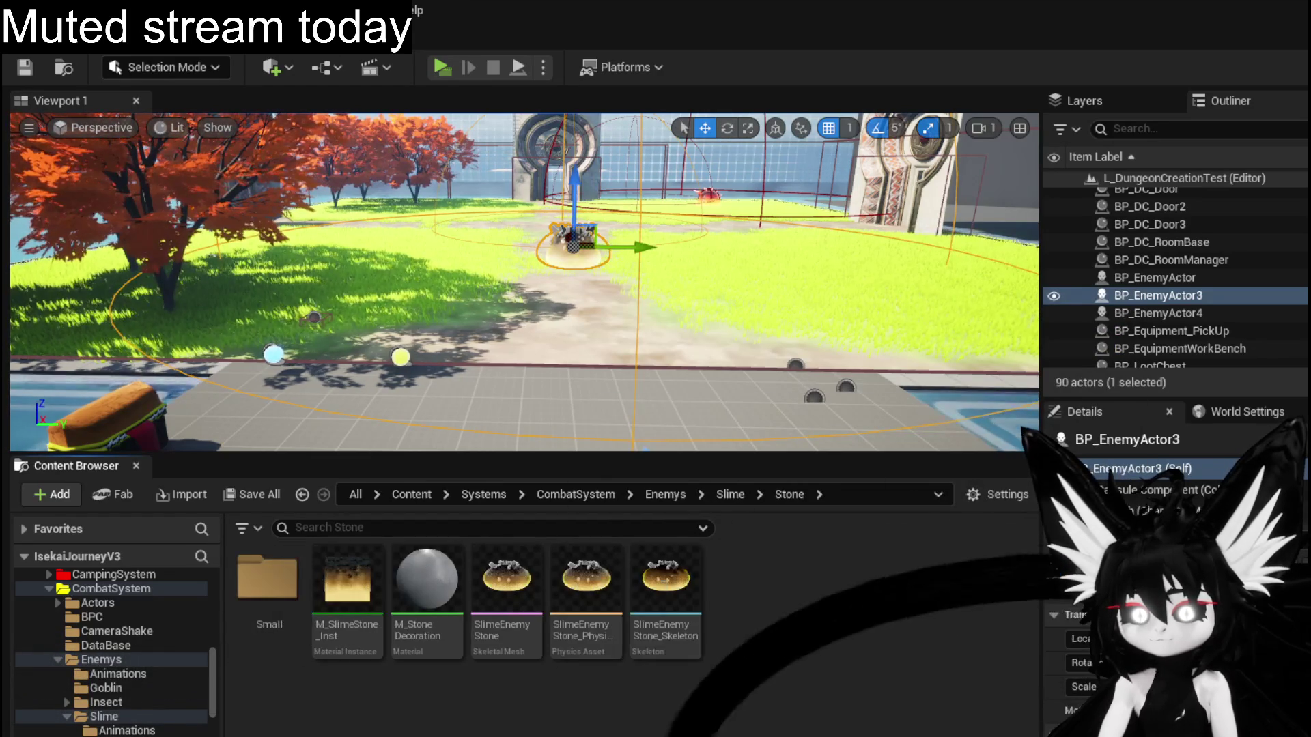
right_click(350, 629)
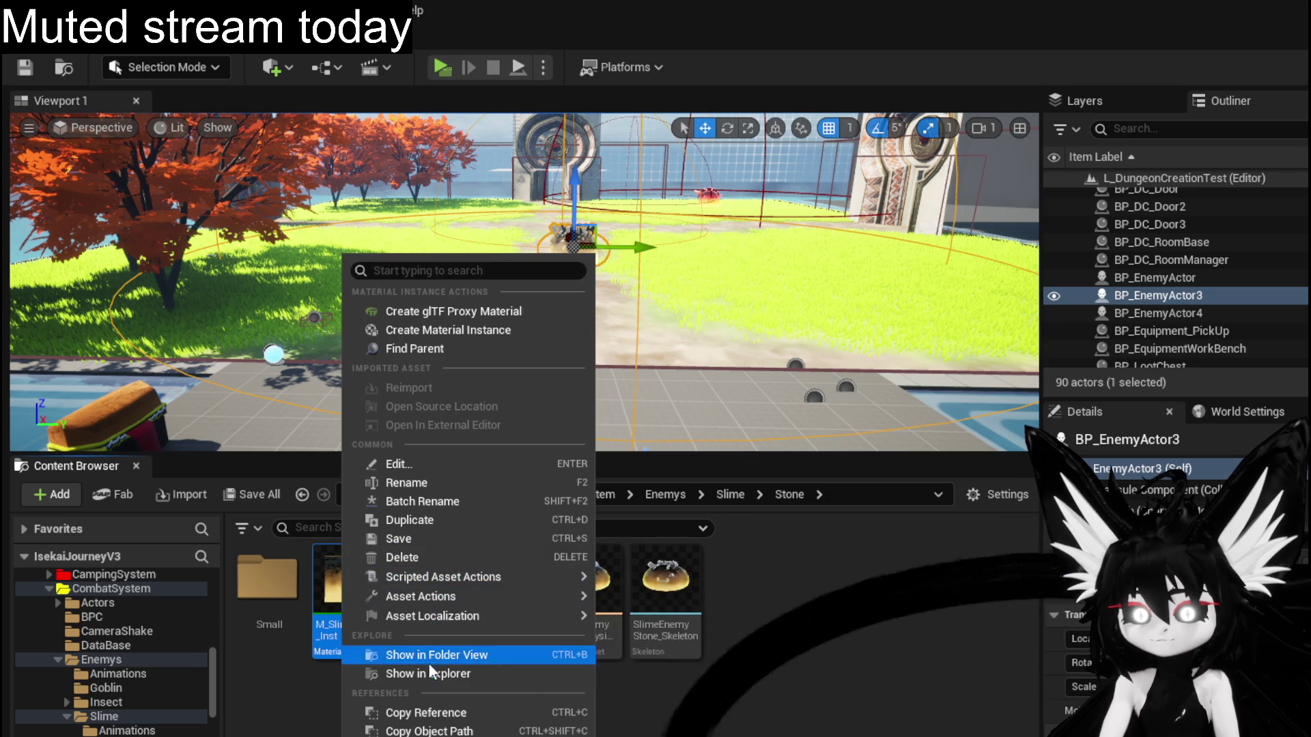
key(Escape)
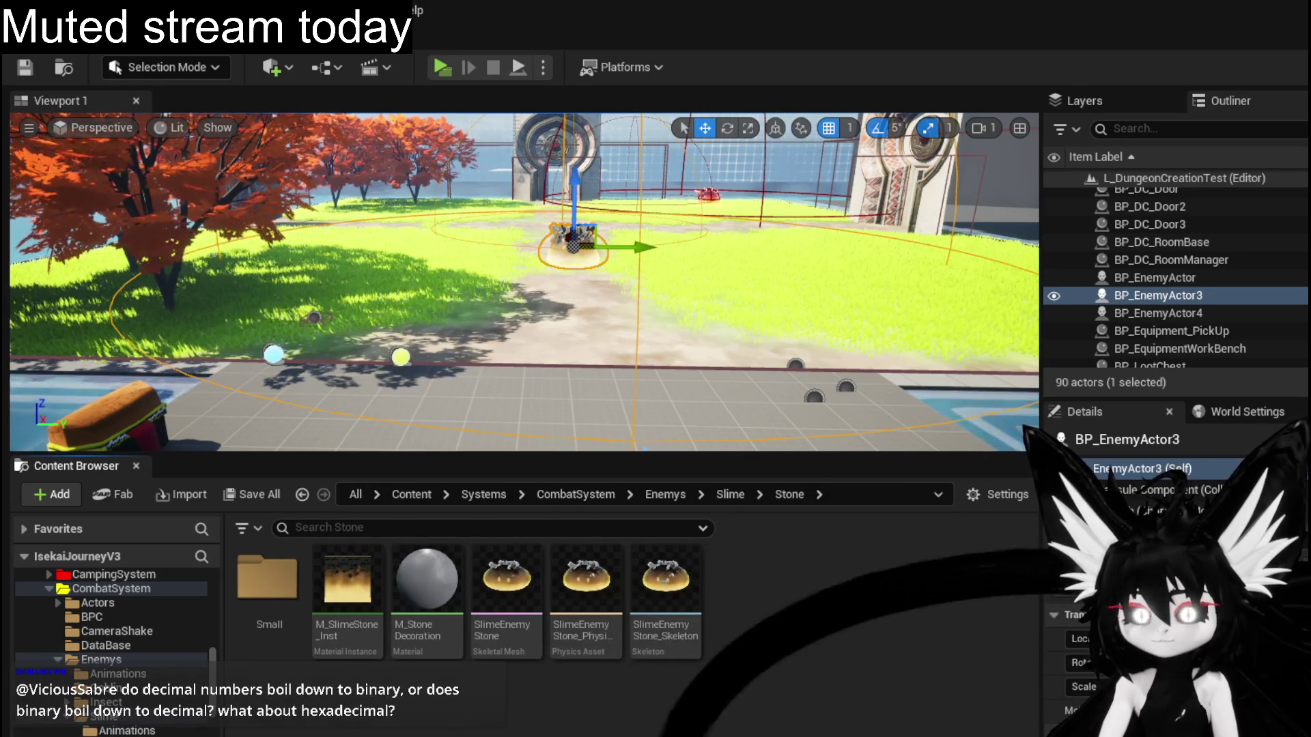
Duplicate M_SlimeWind_Inst in the Wind folder and open the copy M_SlimeWind_Inst1.
click(302, 495)
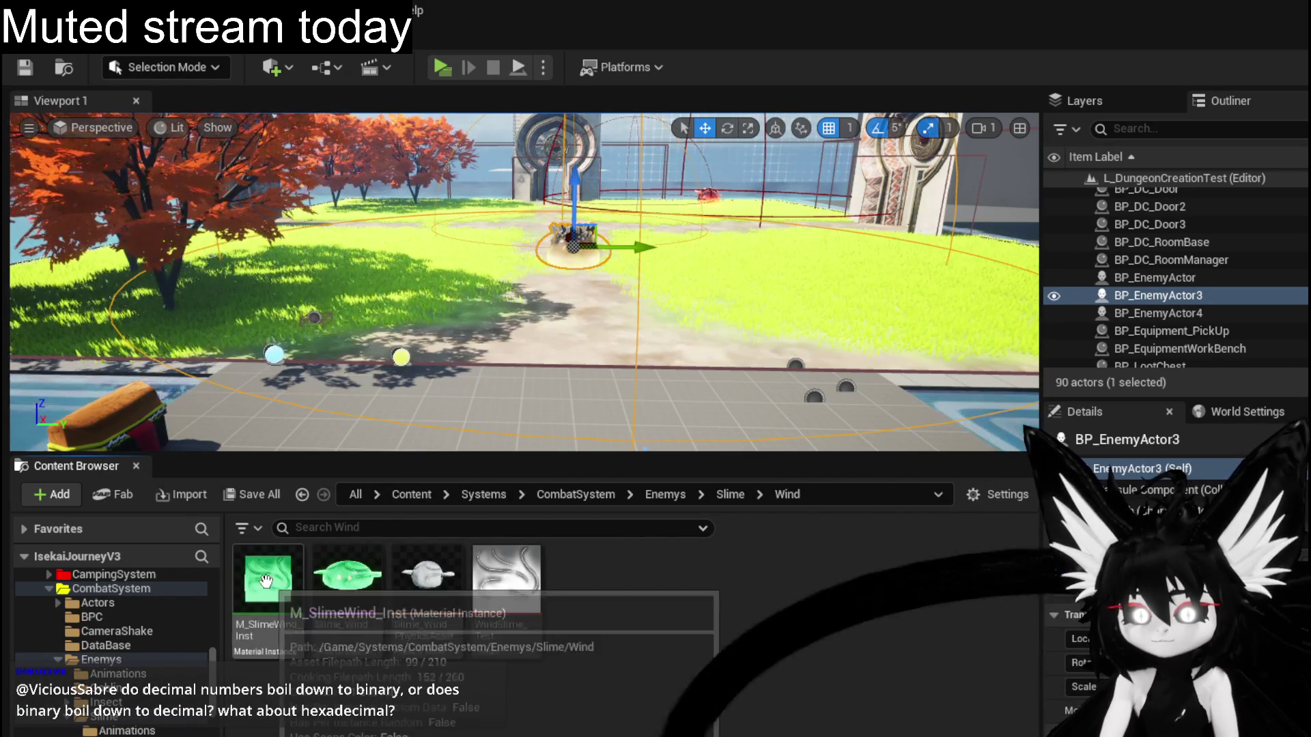
right_click(270, 609)
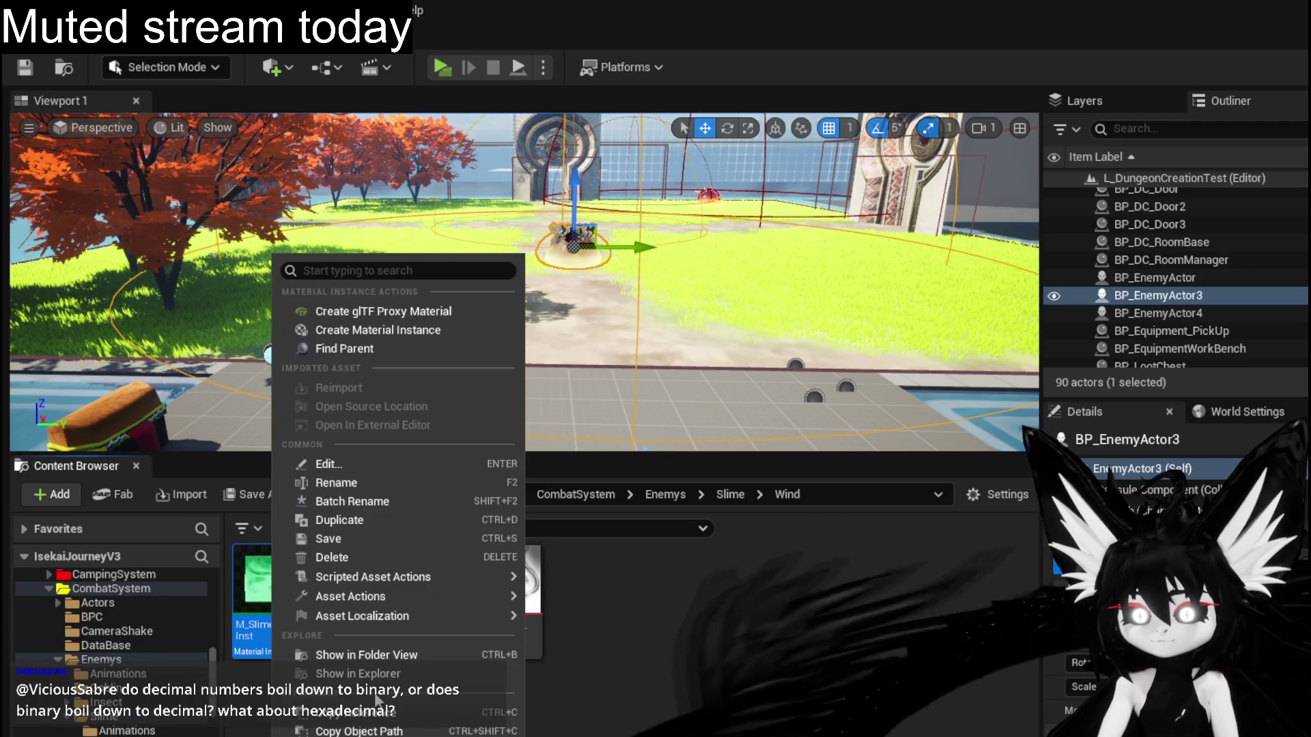
click(387, 517)
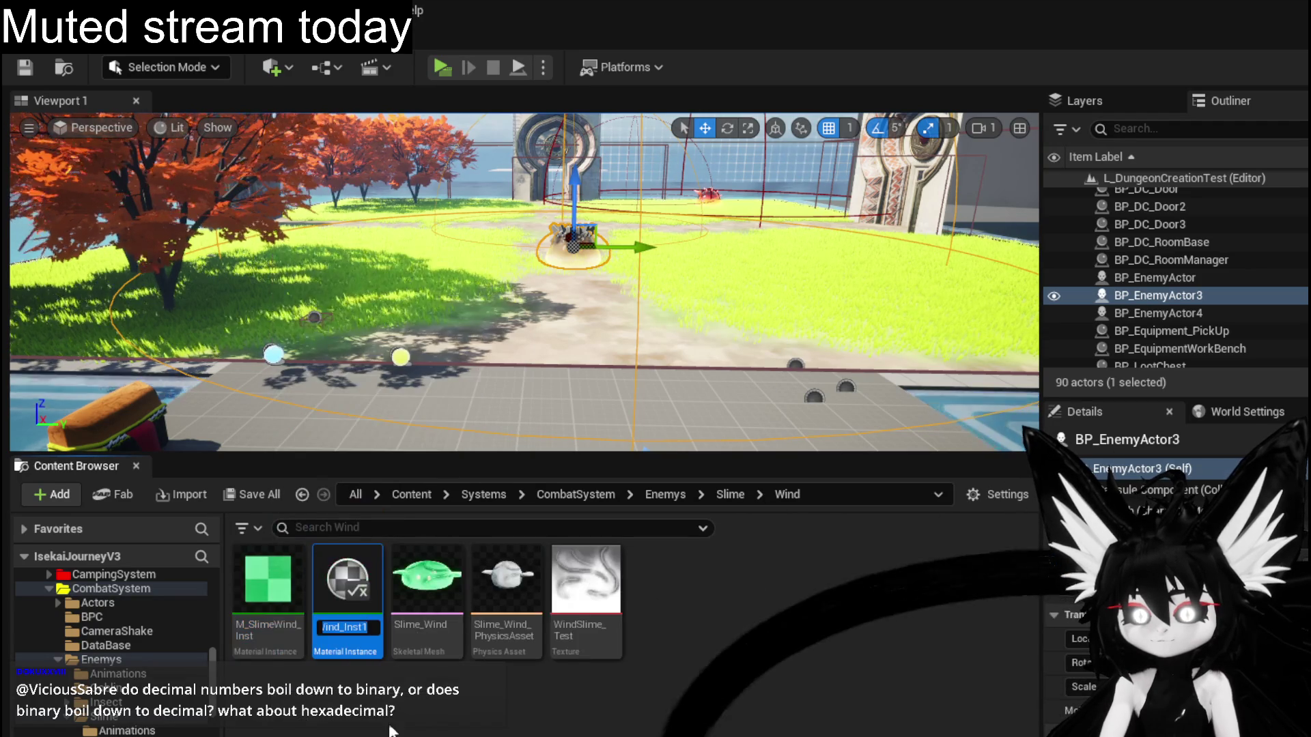
drag(348, 580, 360, 689)
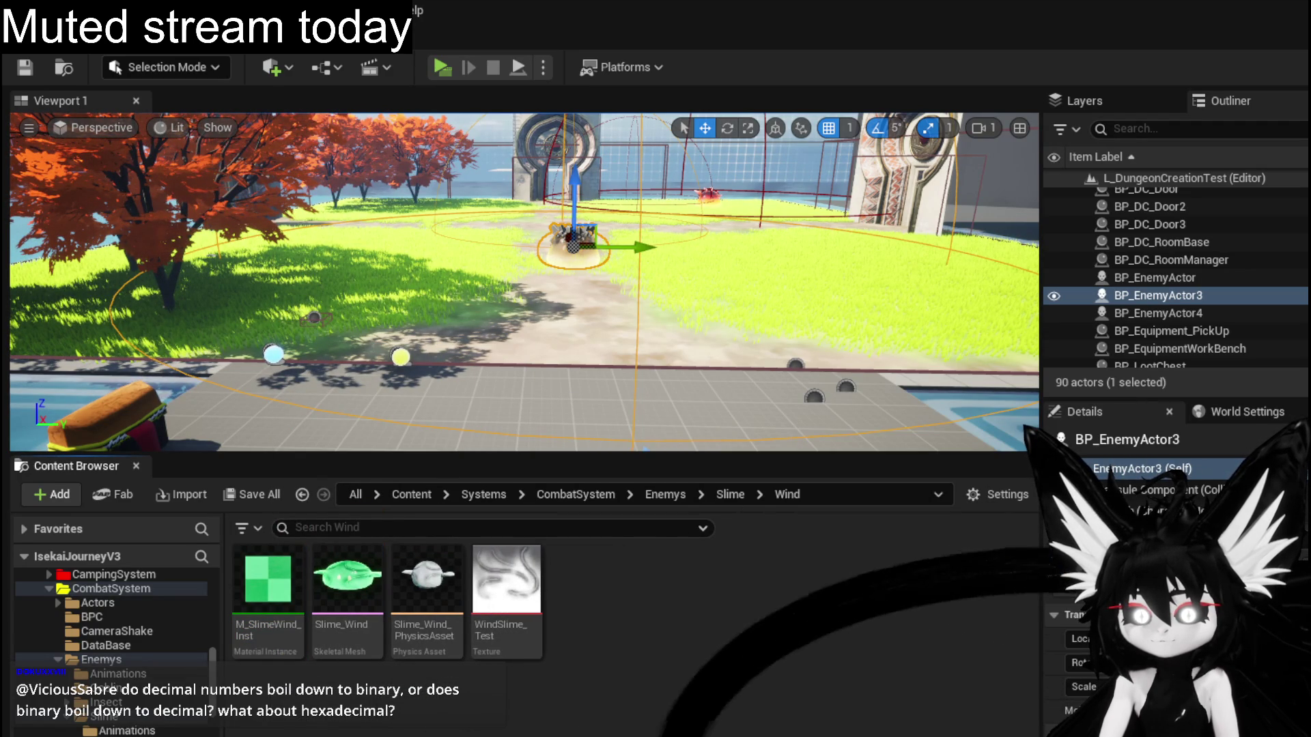
double_click(267, 580)
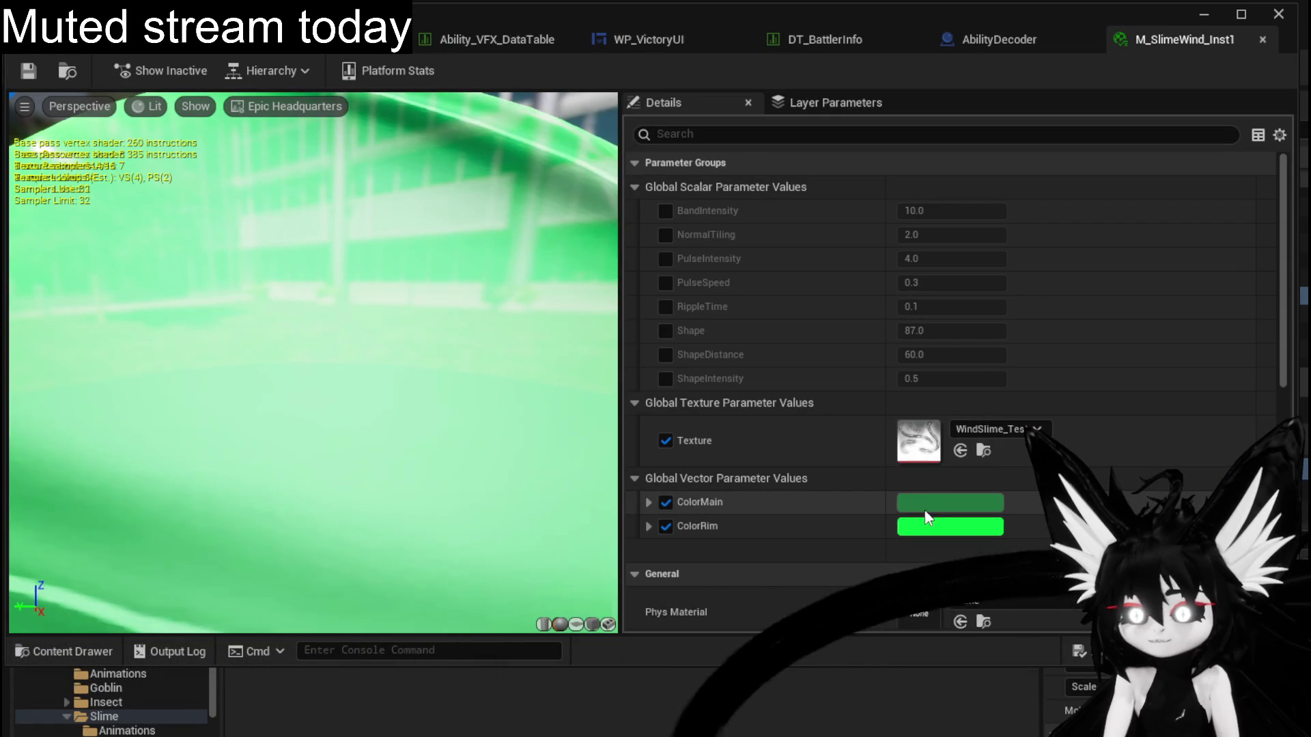
Change the ColorMain parameter from green to teal.
click(925, 508)
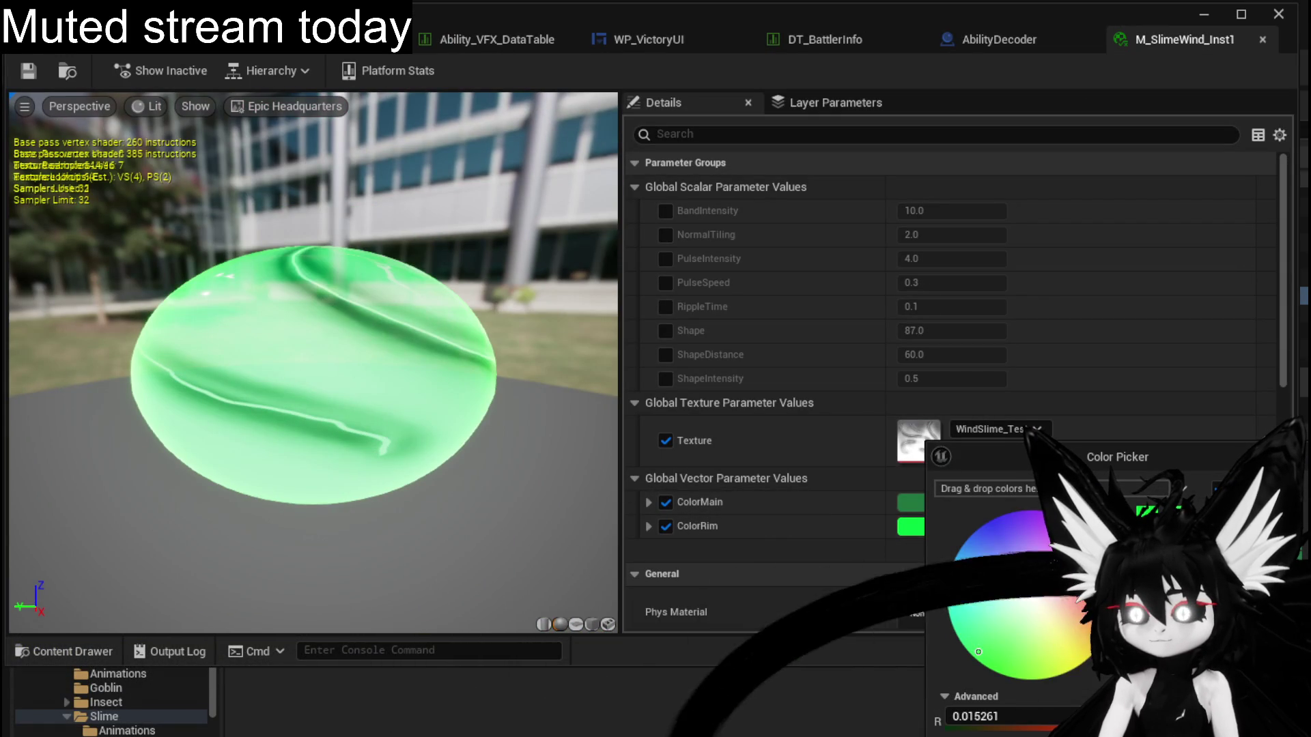
click(935, 593)
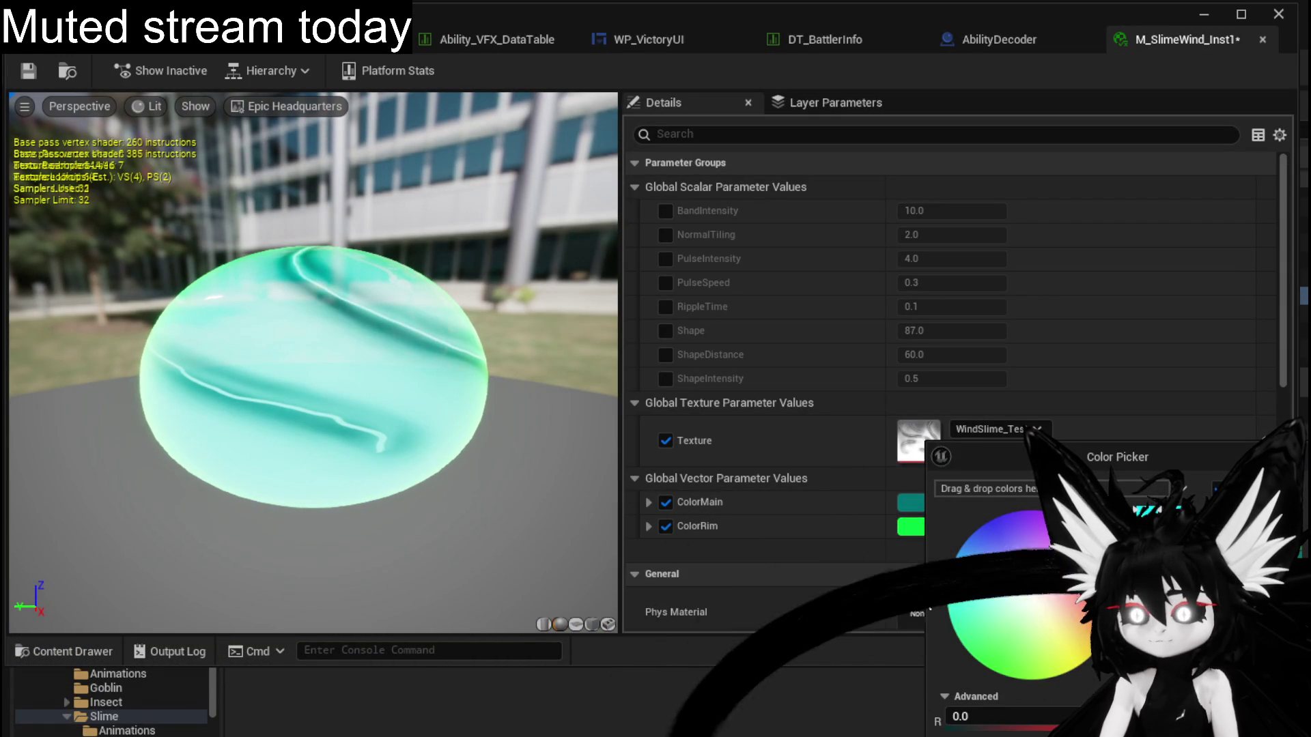
click(957, 527)
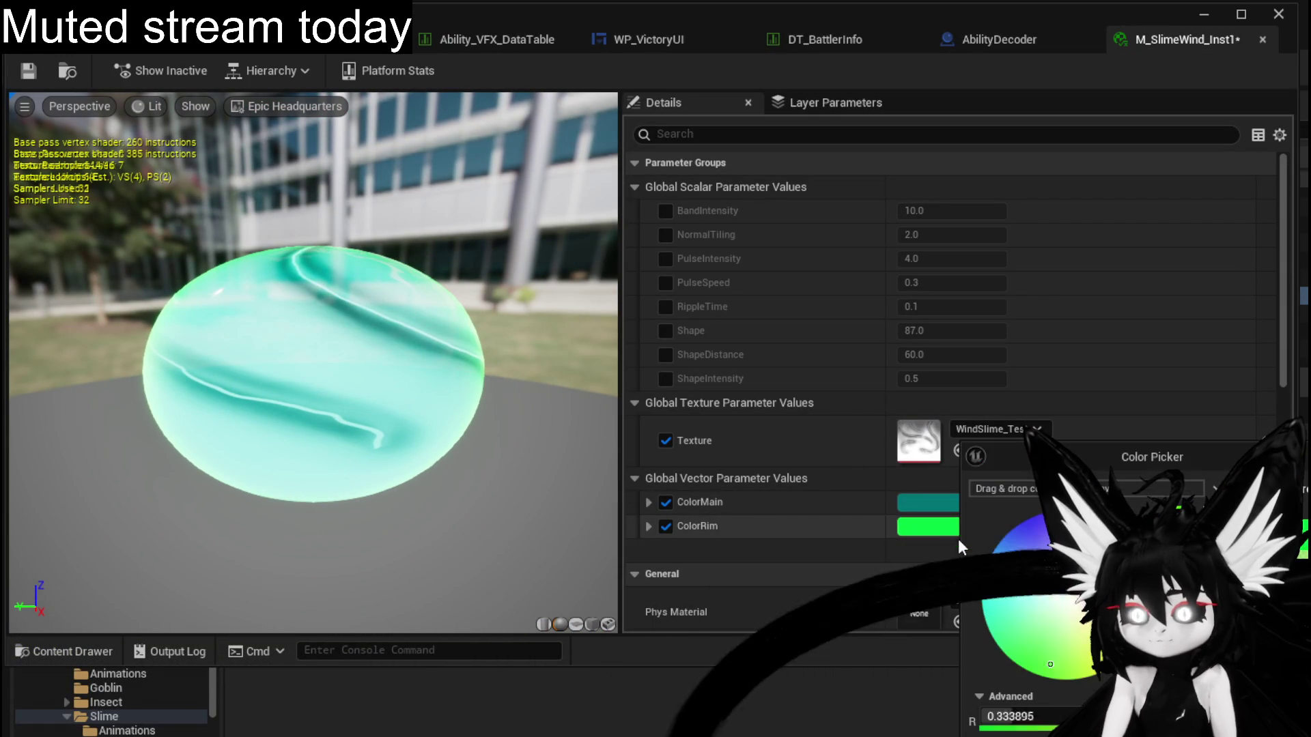
Set the ColorRim parameter to a light blue-cyan.
click(1027, 594)
click(983, 577)
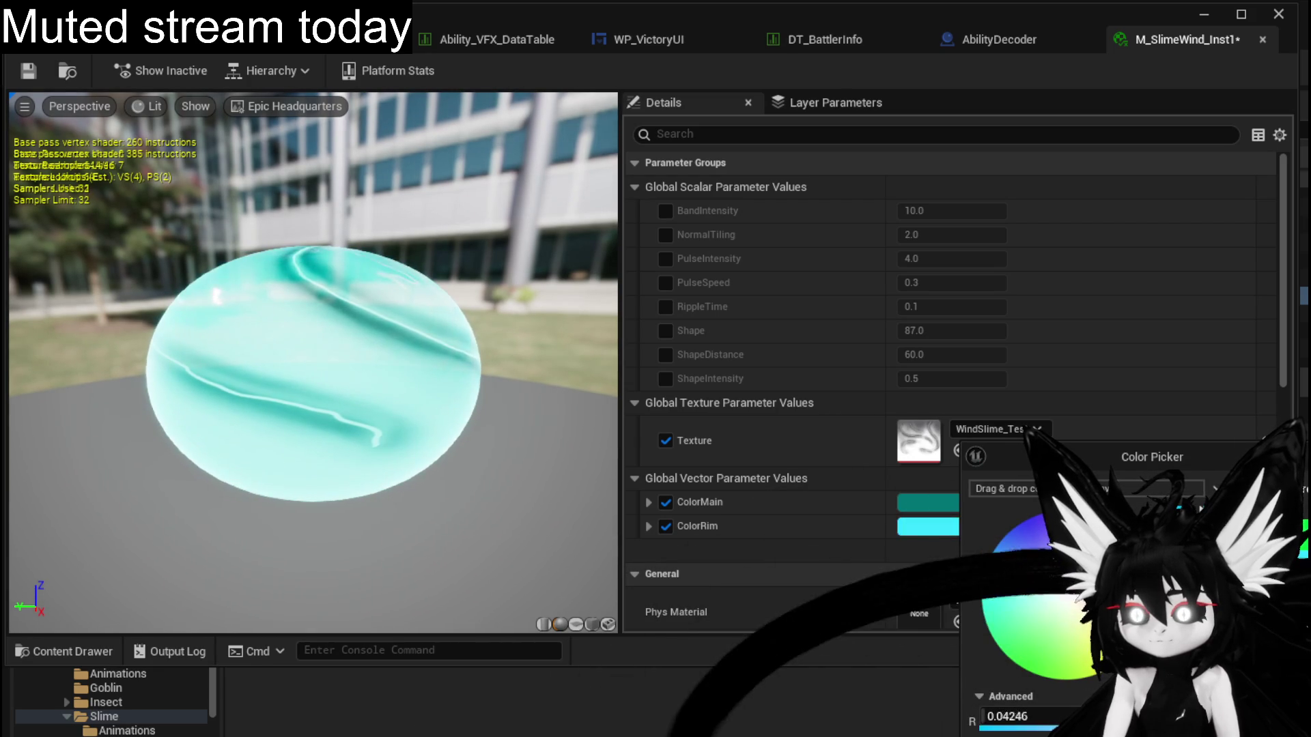
click(993, 568)
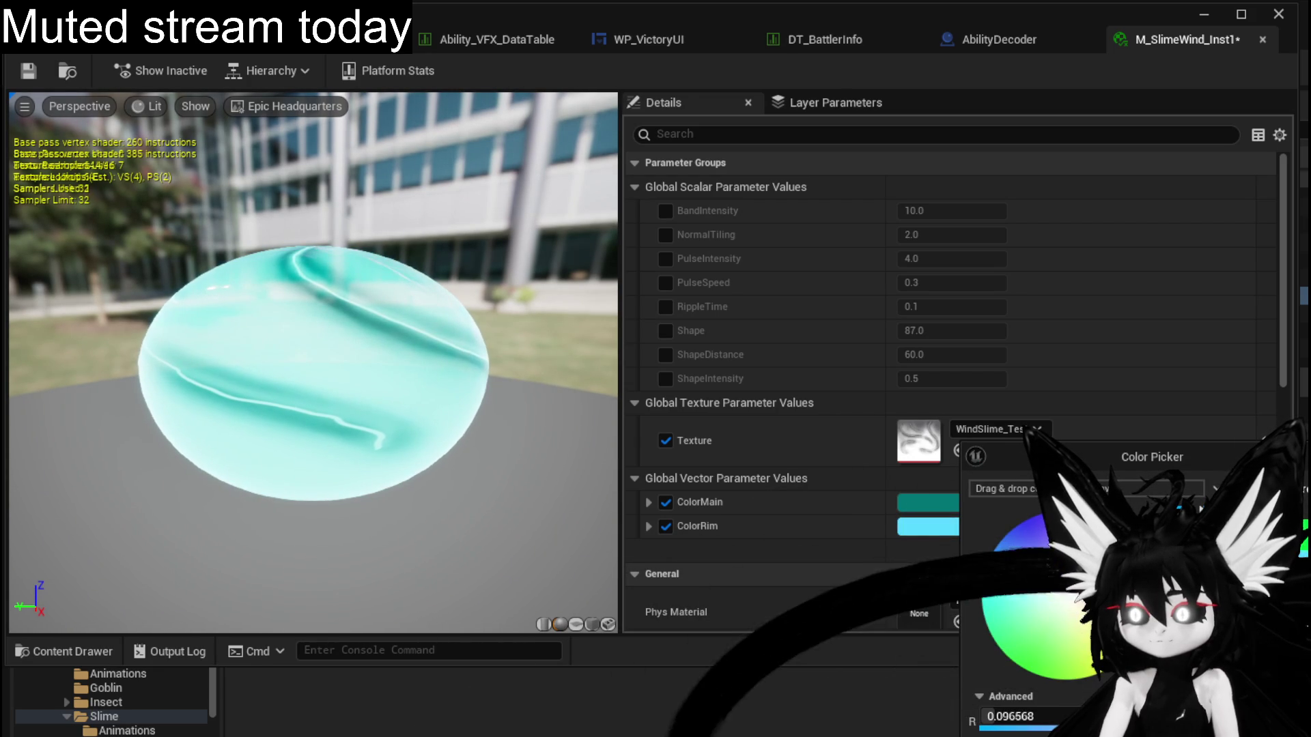
click(927, 530)
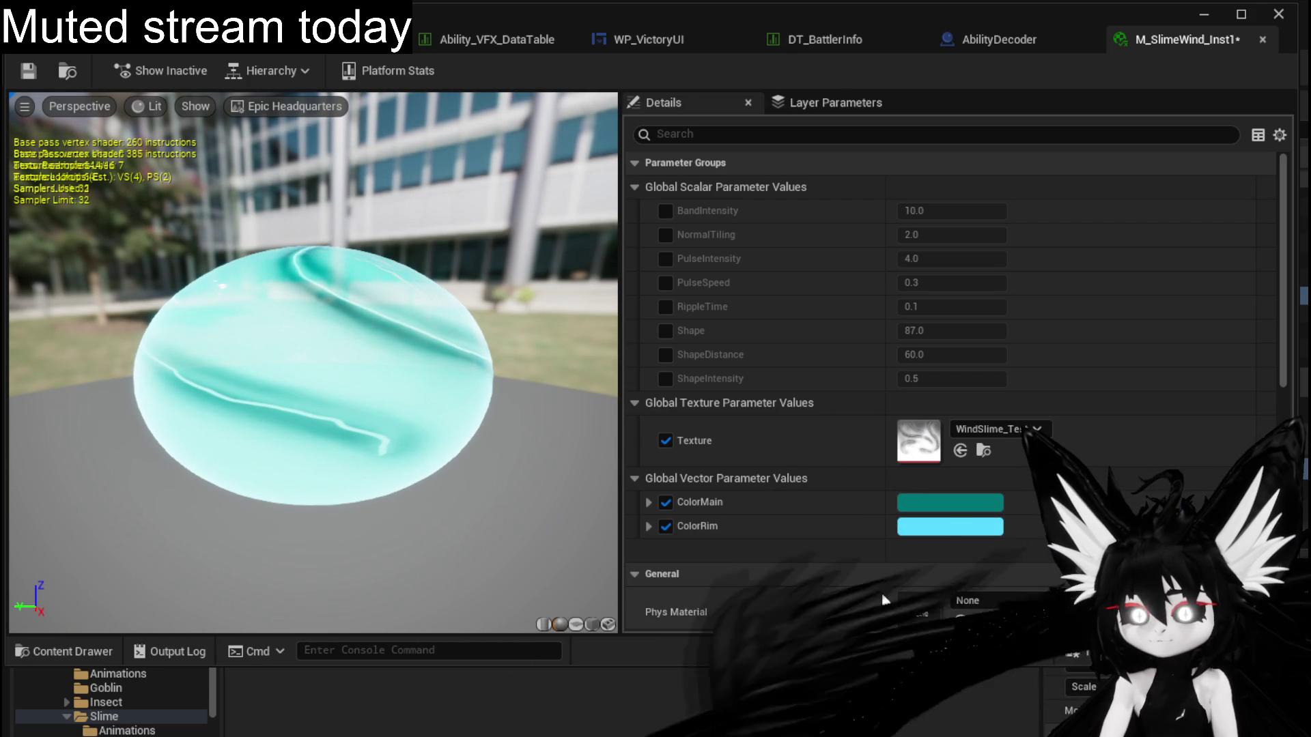
click(927, 531)
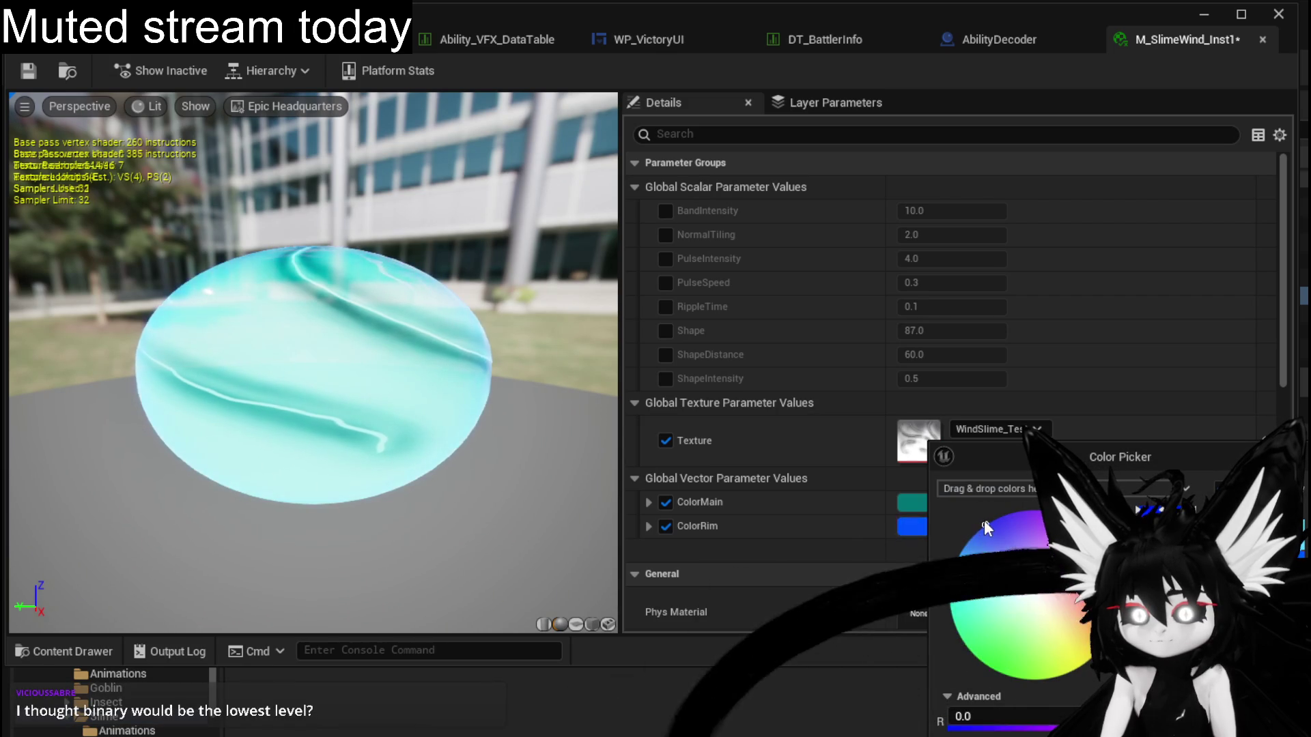
click(963, 561)
drag(963, 562, 970, 565)
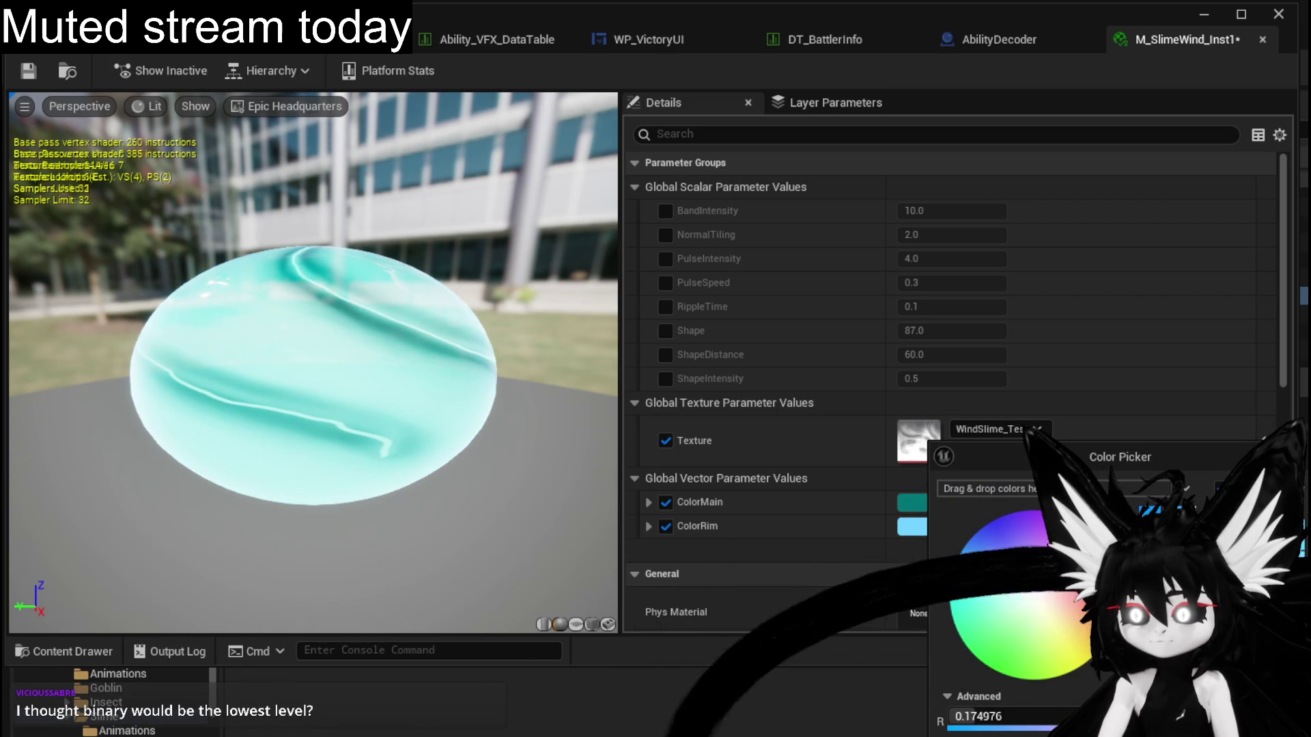
drag(1126, 593, 1126, 549)
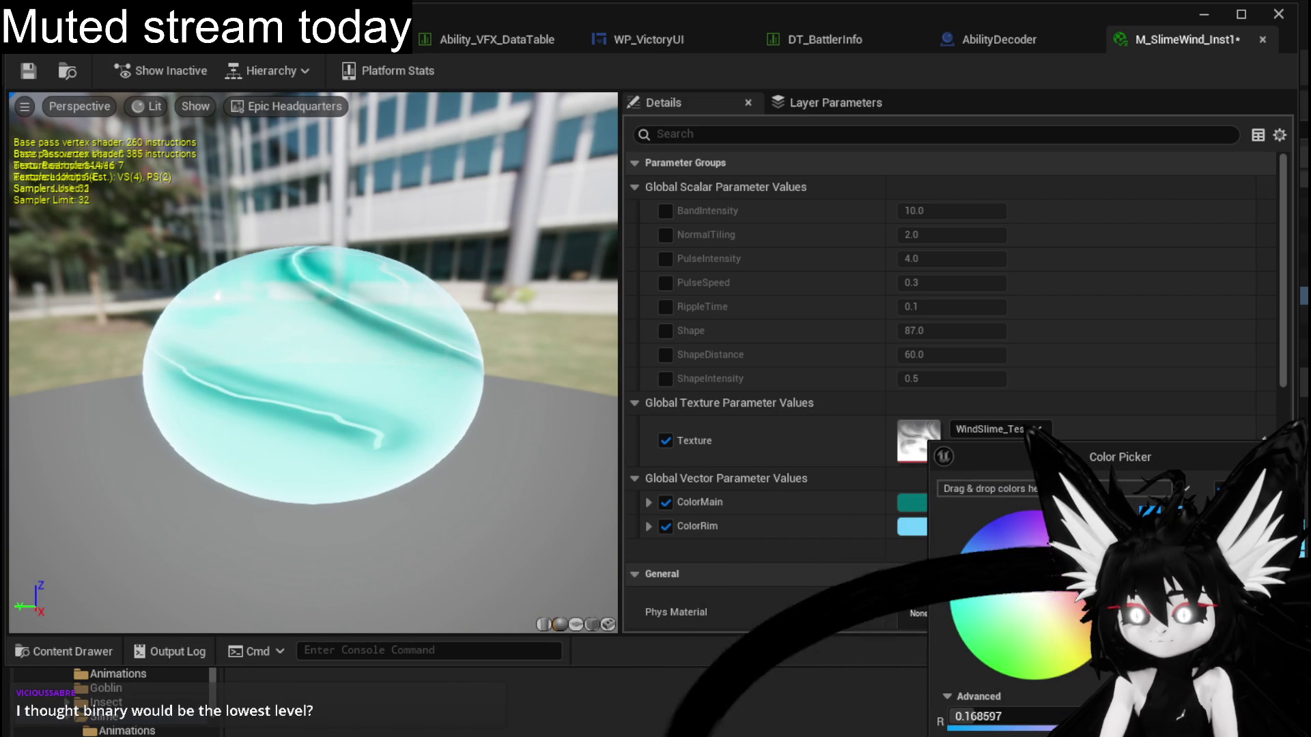
Save the material instance and return to the level editor's Content Browser.
key(Return)
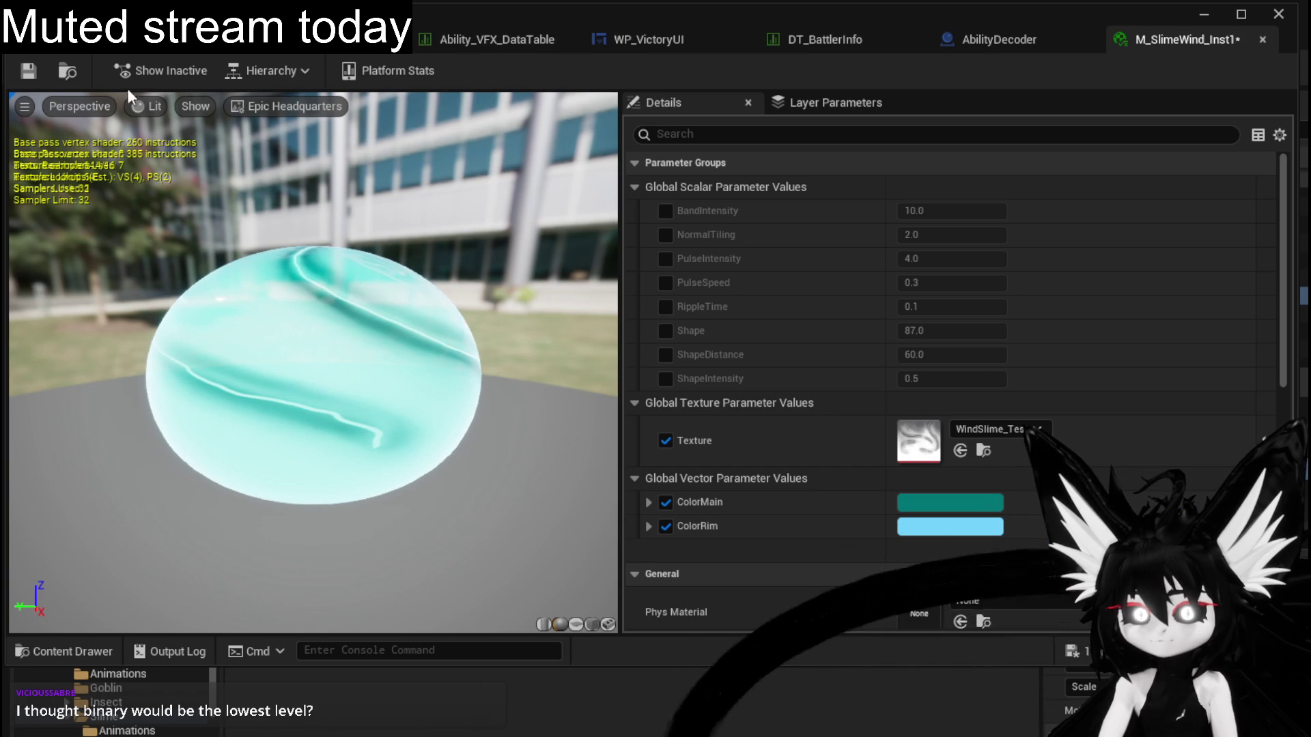
key(ctrl+s)
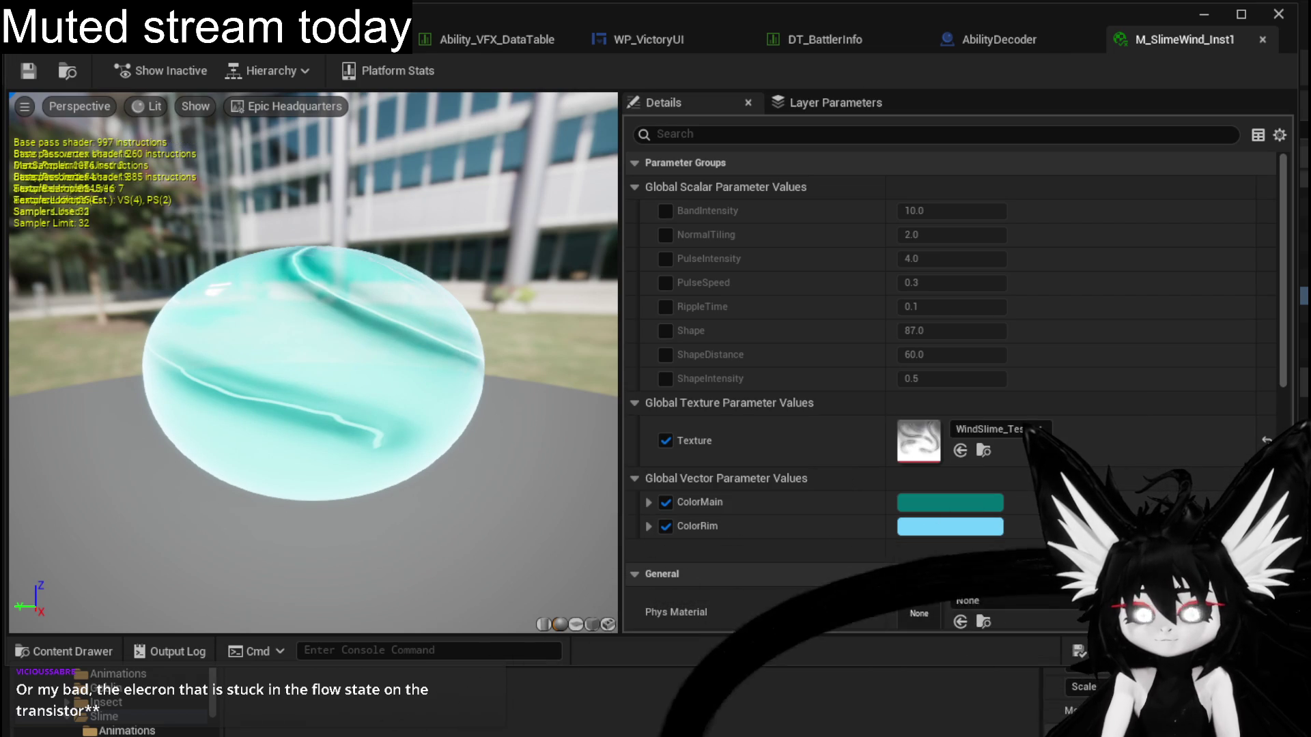
click(1216, 19)
right_click(283, 587)
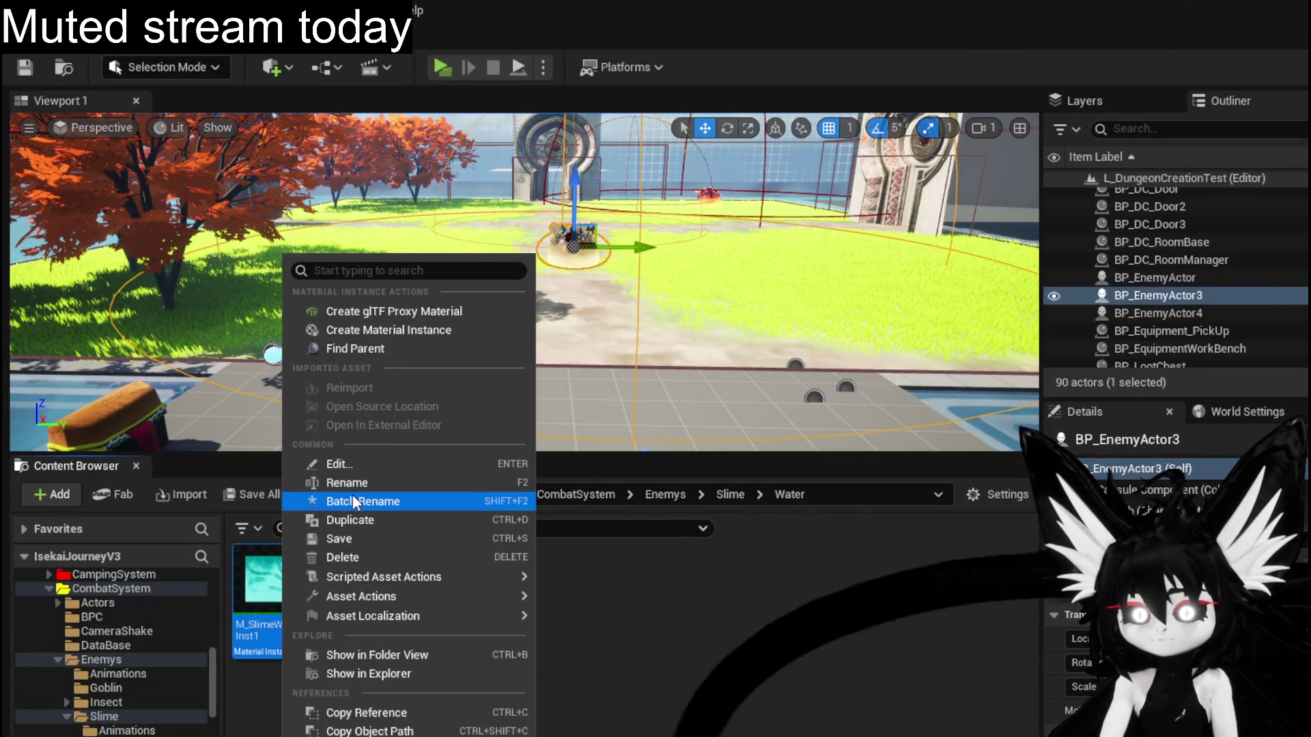
Rename the material instance to M_SlimeWater_Inst.
click(352, 484)
text(Wind_Inst)
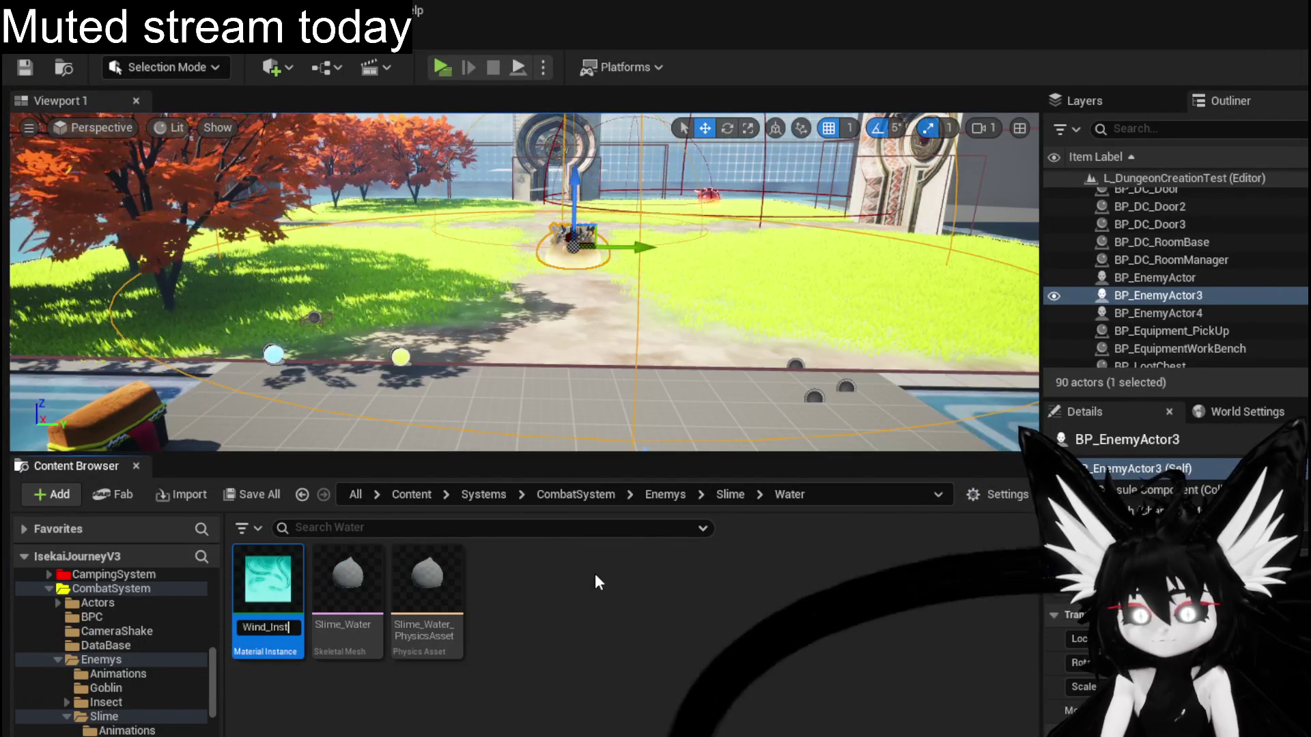
key(Left)
key(Left)
key(Left)
key(shift+Home)
text(SlimeW)
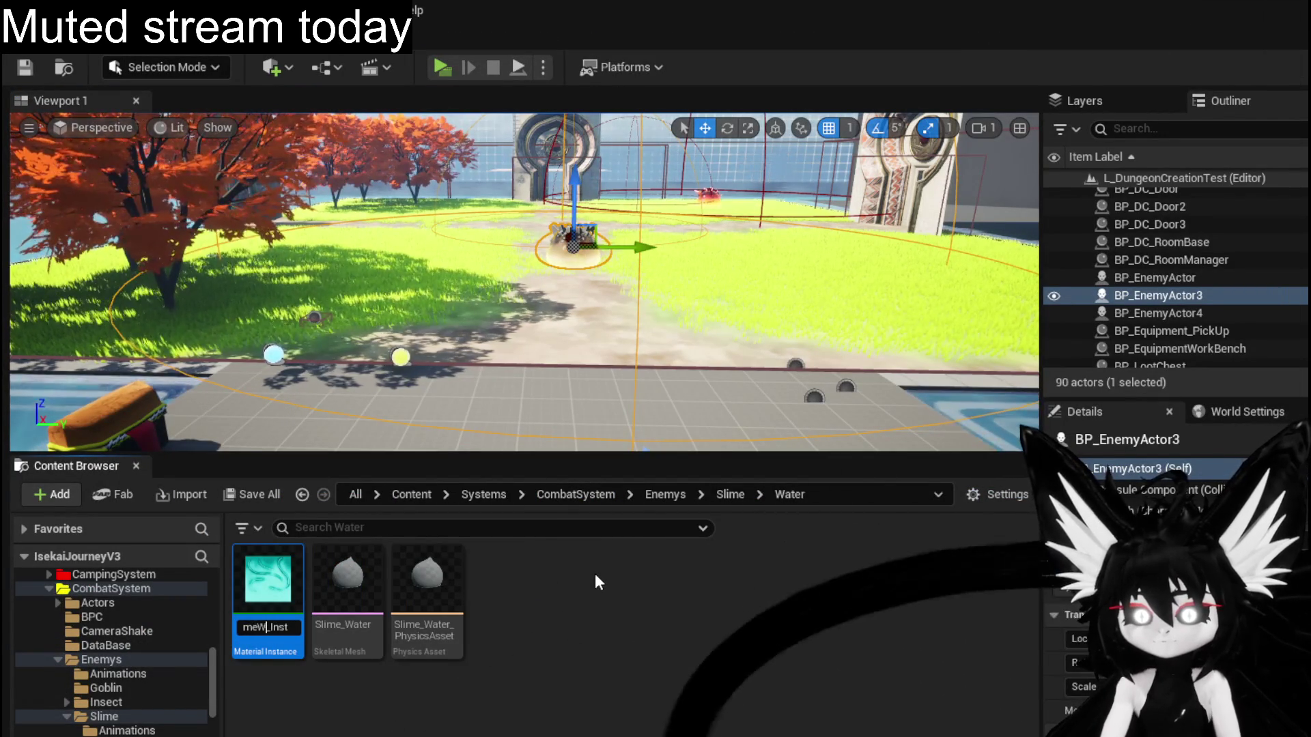
key(shift+End)
text(ater)
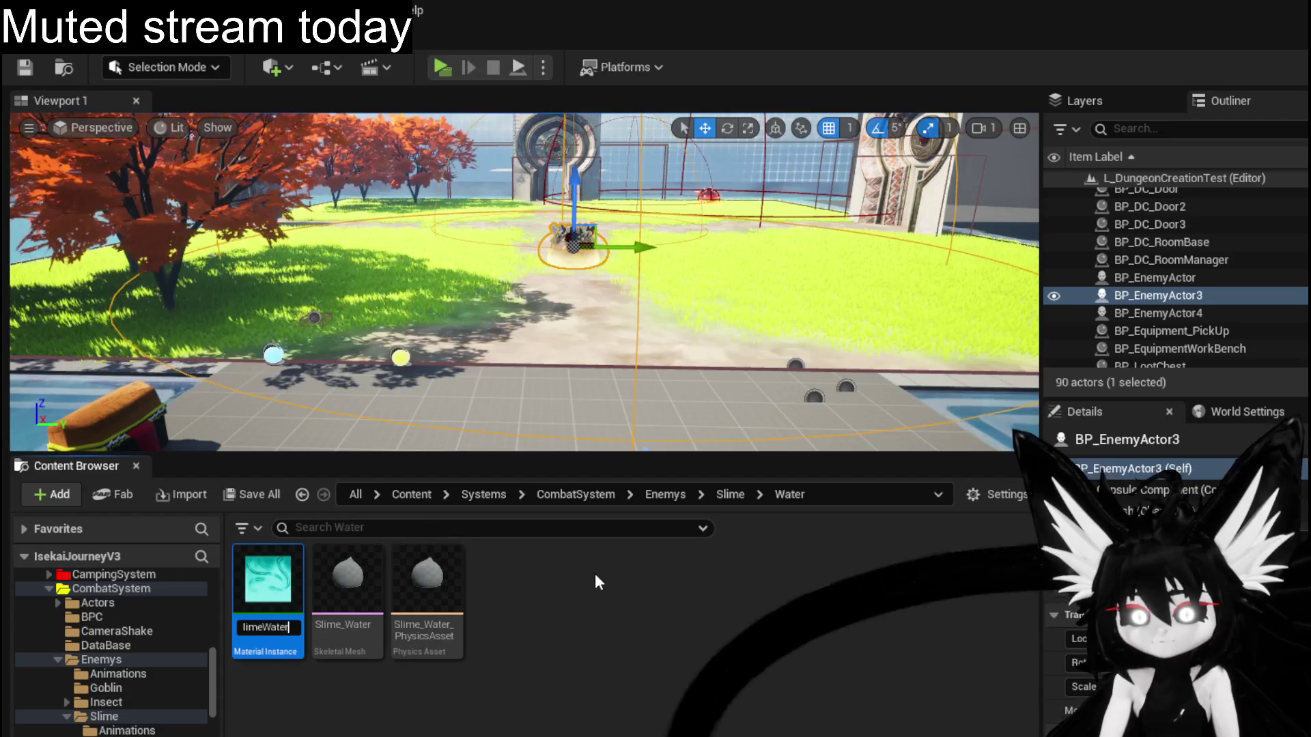
key(Return)
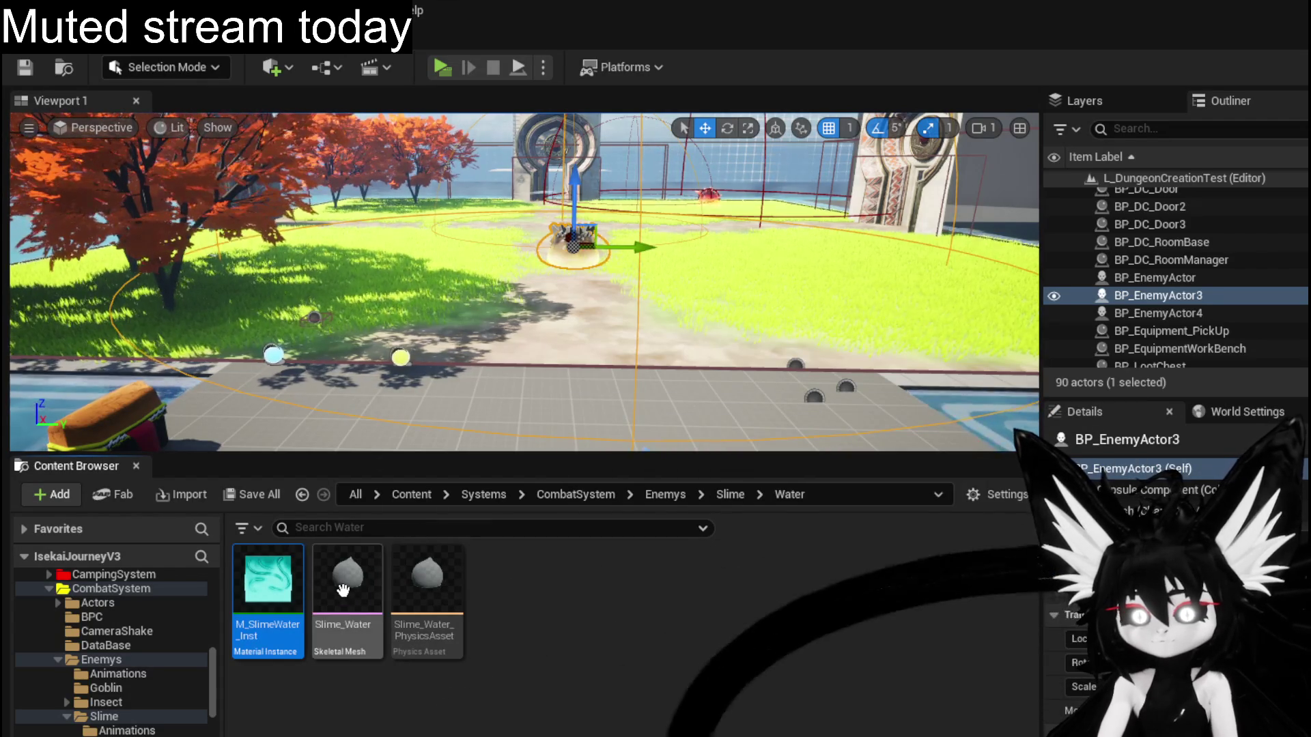
Assign M_SlimeWater_Inst and M_SlimeEyes to Slime_Water's material slots, then close the mesh editor.
double_click(344, 590)
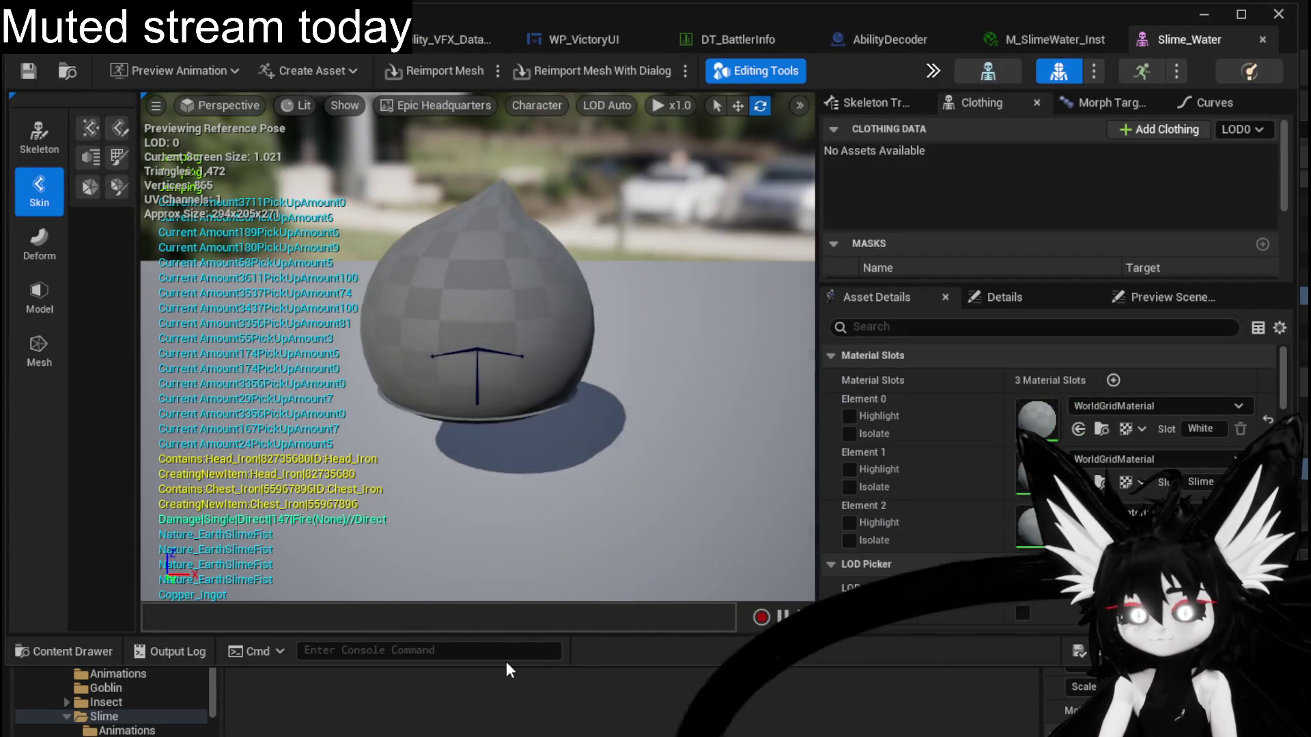
drag(505, 662, 505, 618)
drag(268, 639, 1183, 413)
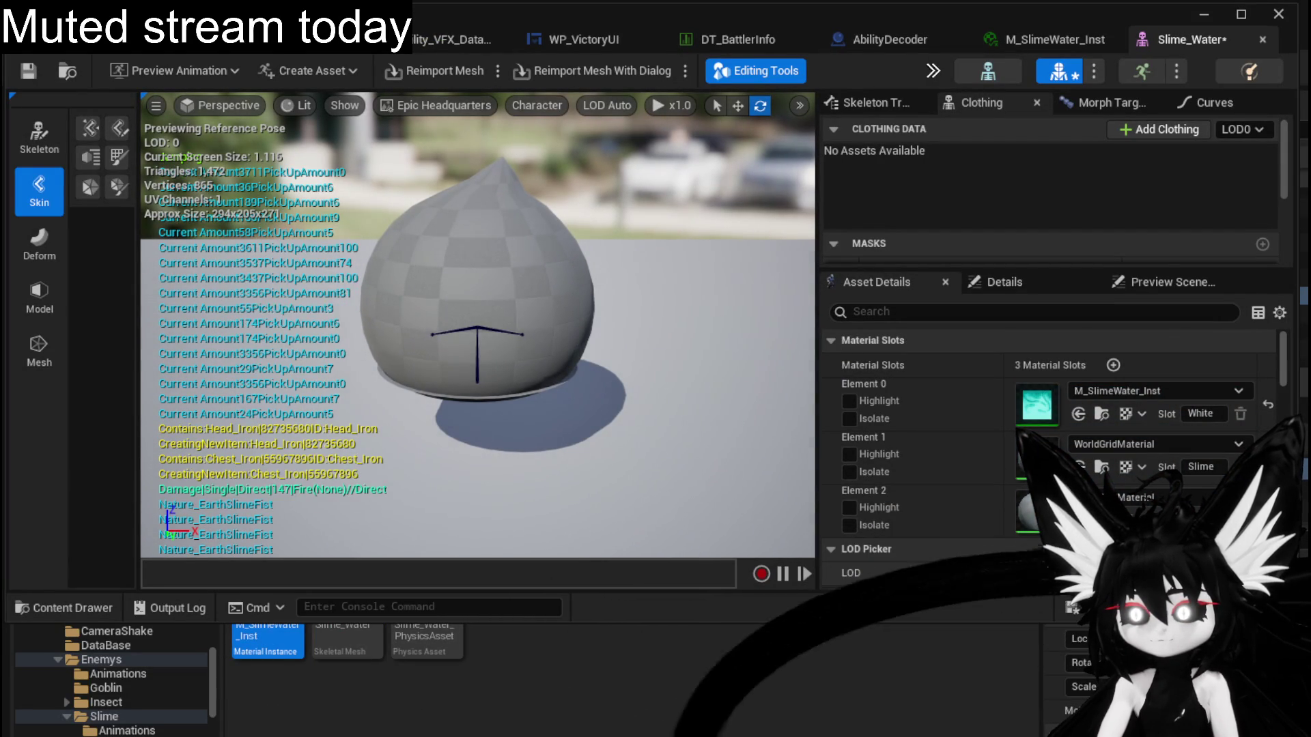
drag(246, 657, 1034, 456)
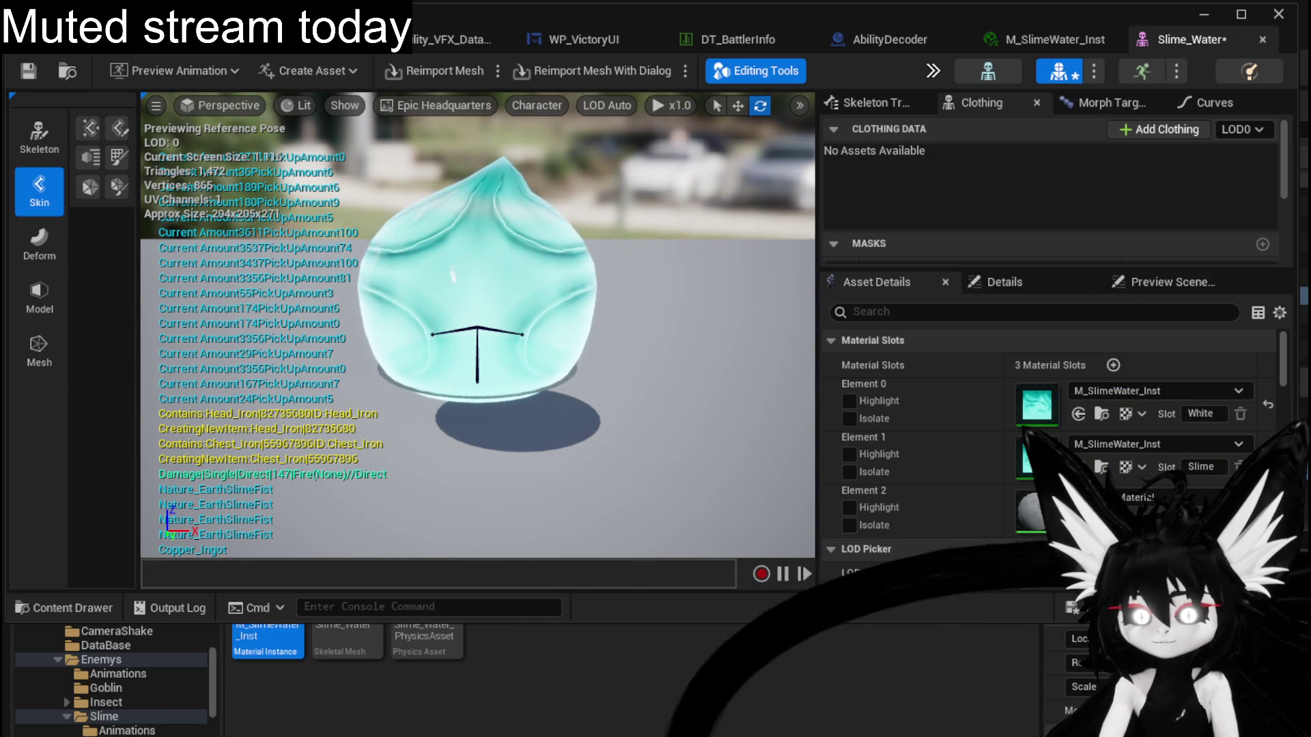
scroll(409, 669, up, 3)
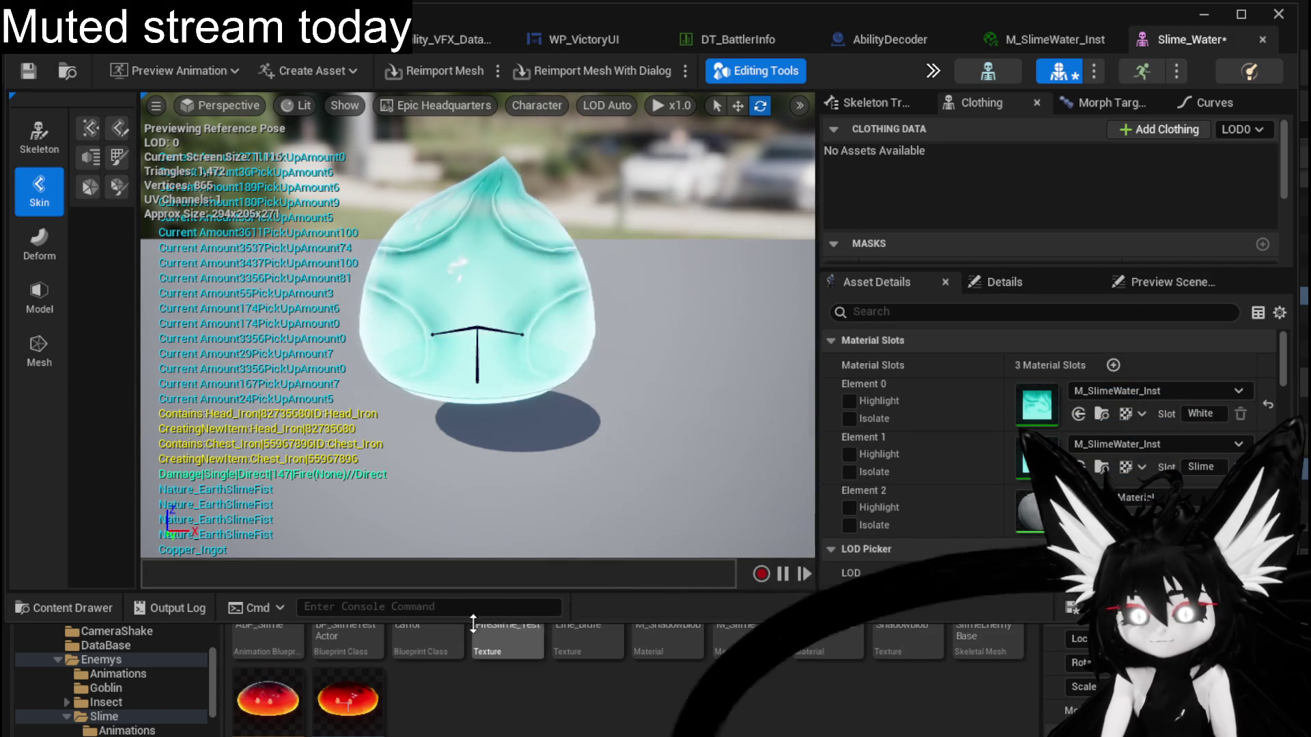
mouse_move(829, 635)
mouse_down()
mouse_move(887, 546)
mouse_move(1030, 404)
mouse_up()
mouse_move(668, 625)
mouse_down()
mouse_move(1035, 529)
mouse_move(1036, 495)
mouse_up()
mouse_move(609, 373)
mouse_down()
mouse_move(656, 354)
mouse_move(614, 369)
mouse_move(593, 395)
mouse_move(546, 401)
mouse_up()
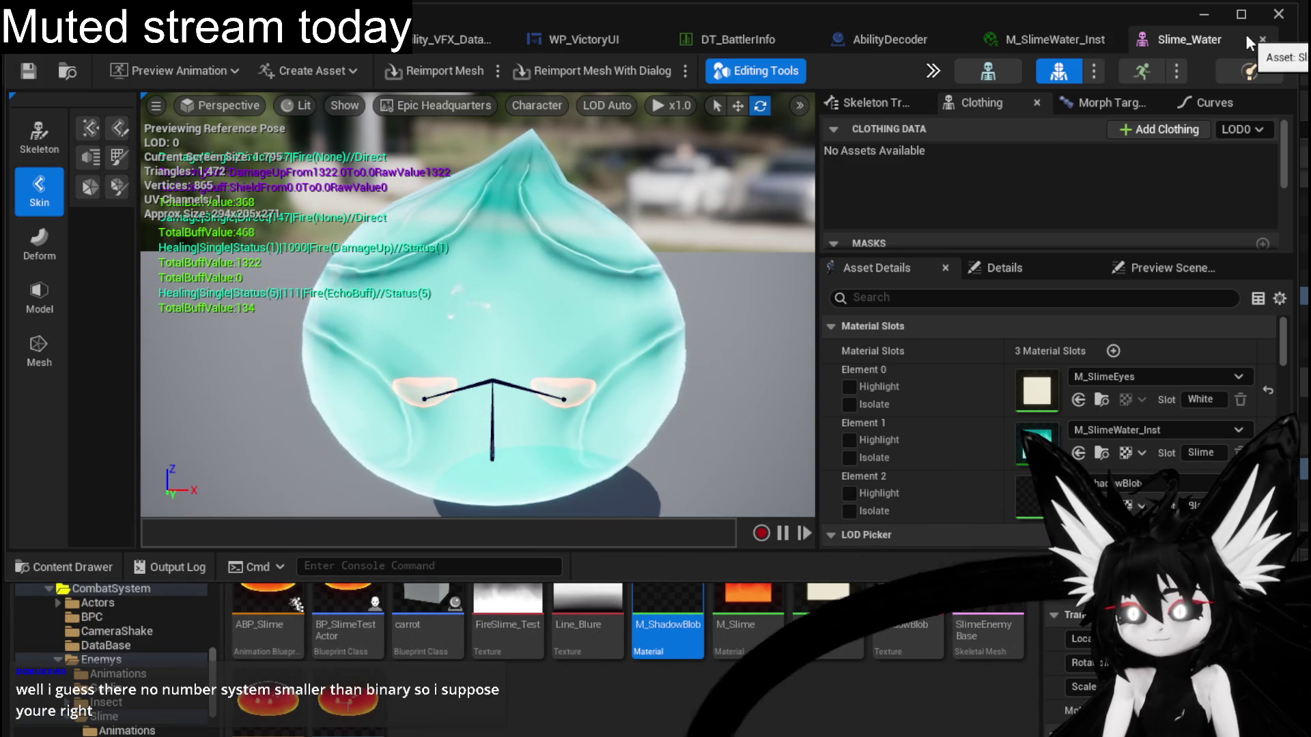
click(1262, 39)
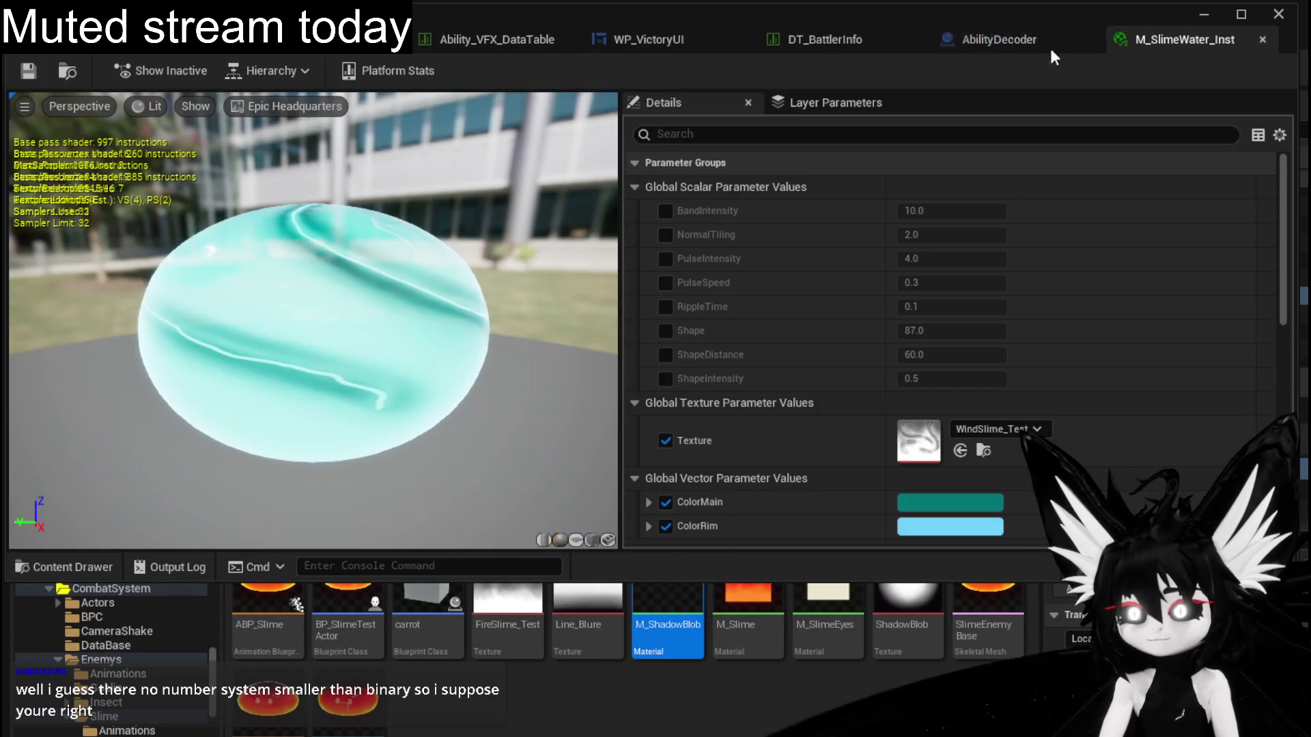
Close the M_SlimeWater_Inst and AbilityDecoder editors and select Slime_Water in the Water folder.
click(1262, 39)
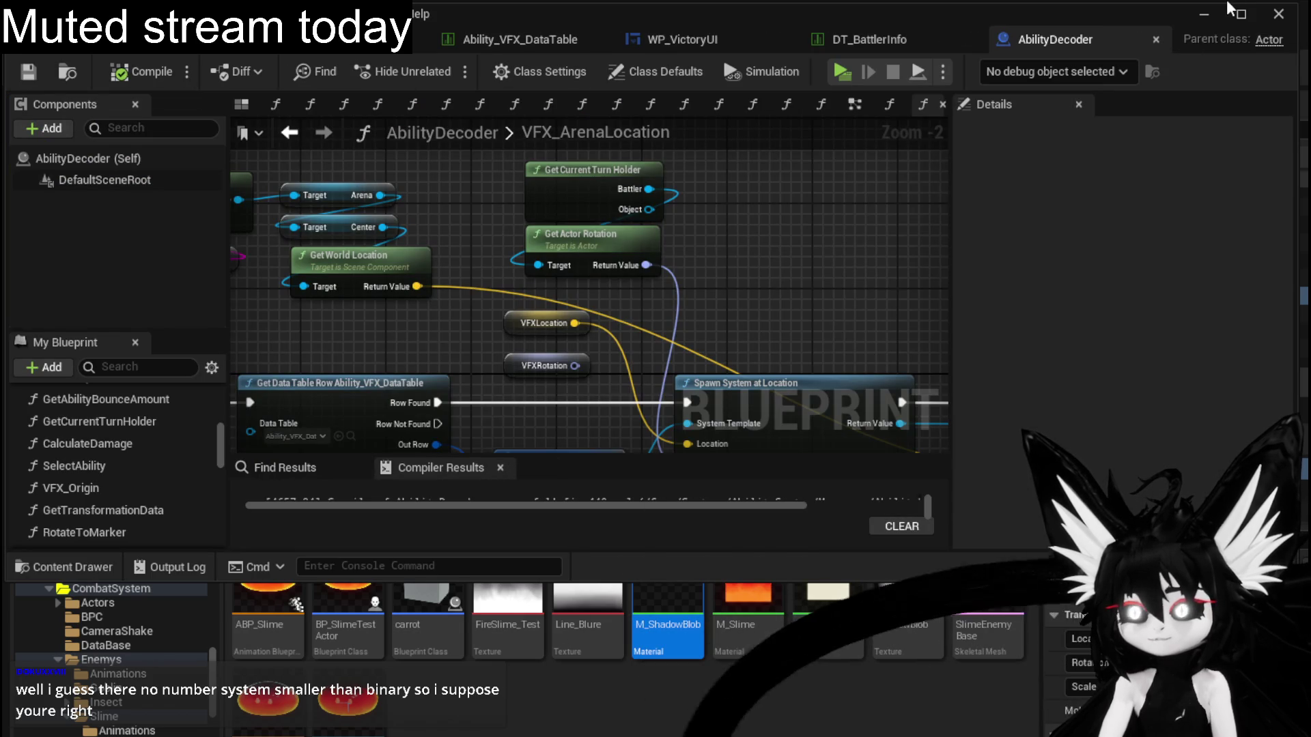
click(1219, 23)
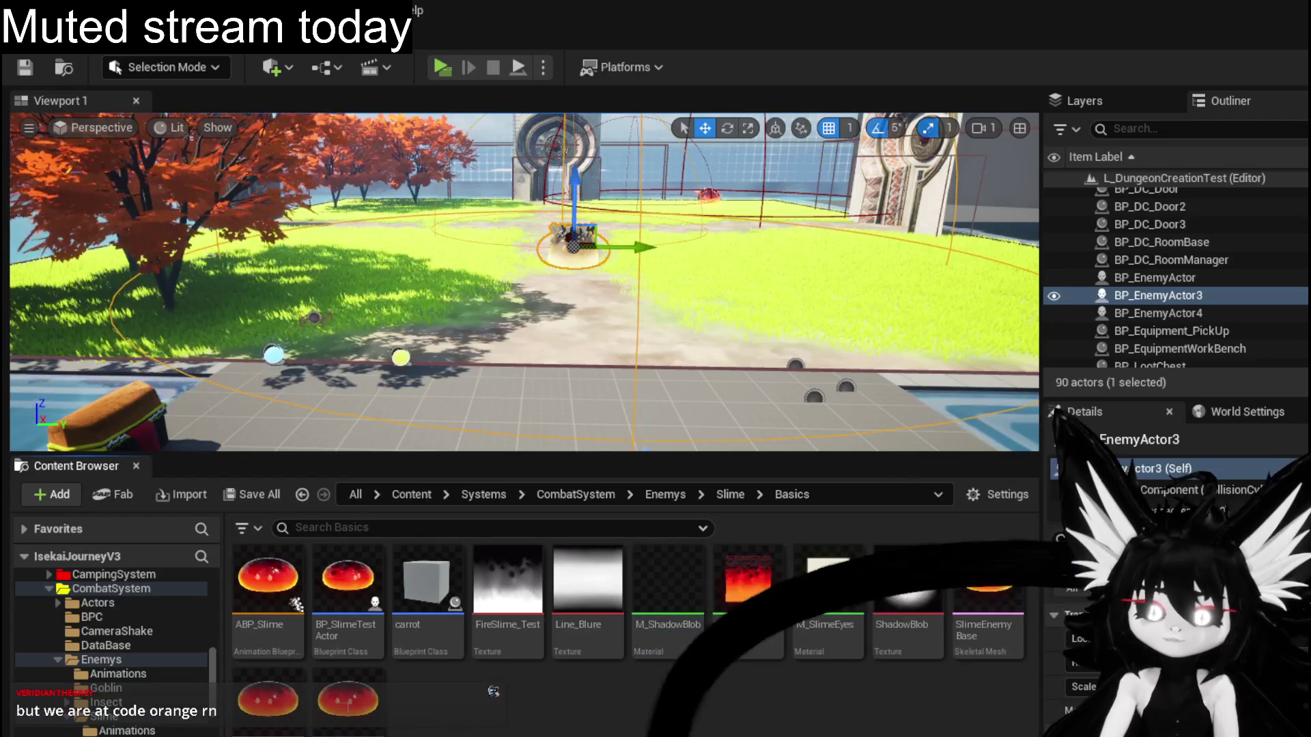
click(375, 566)
Drag the Slime_Water mesh into the level and frame it for a closer look.
drag(387, 558, 573, 294)
key(f)
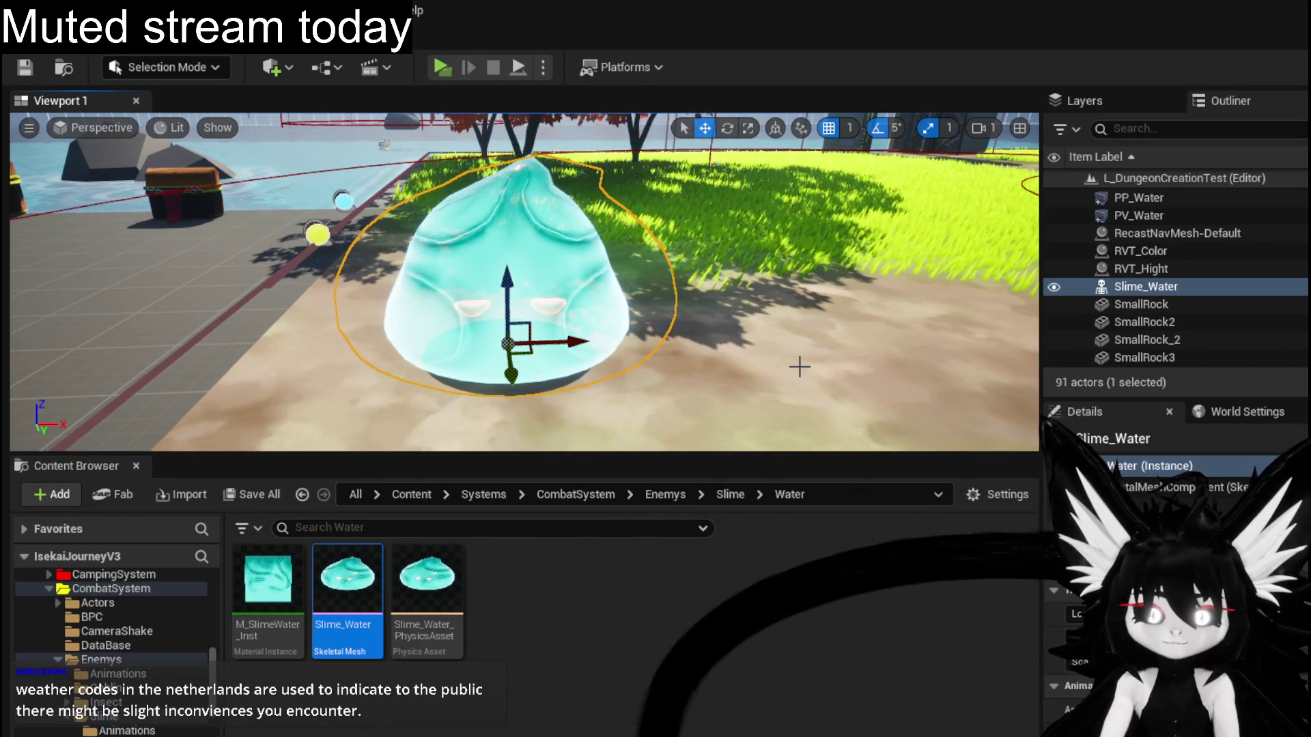
drag(834, 351, 792, 351)
key(d)
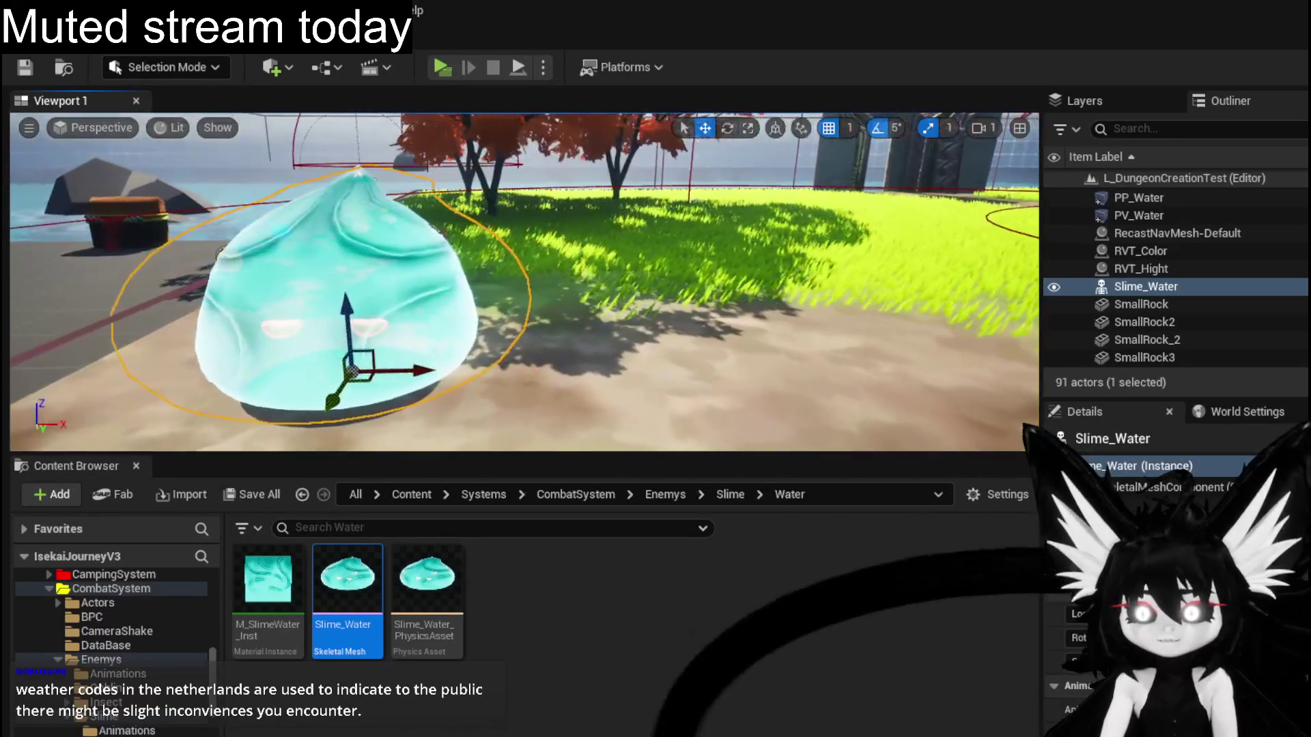
Delete the placed Slime_Water actor and save the level.
key(f)
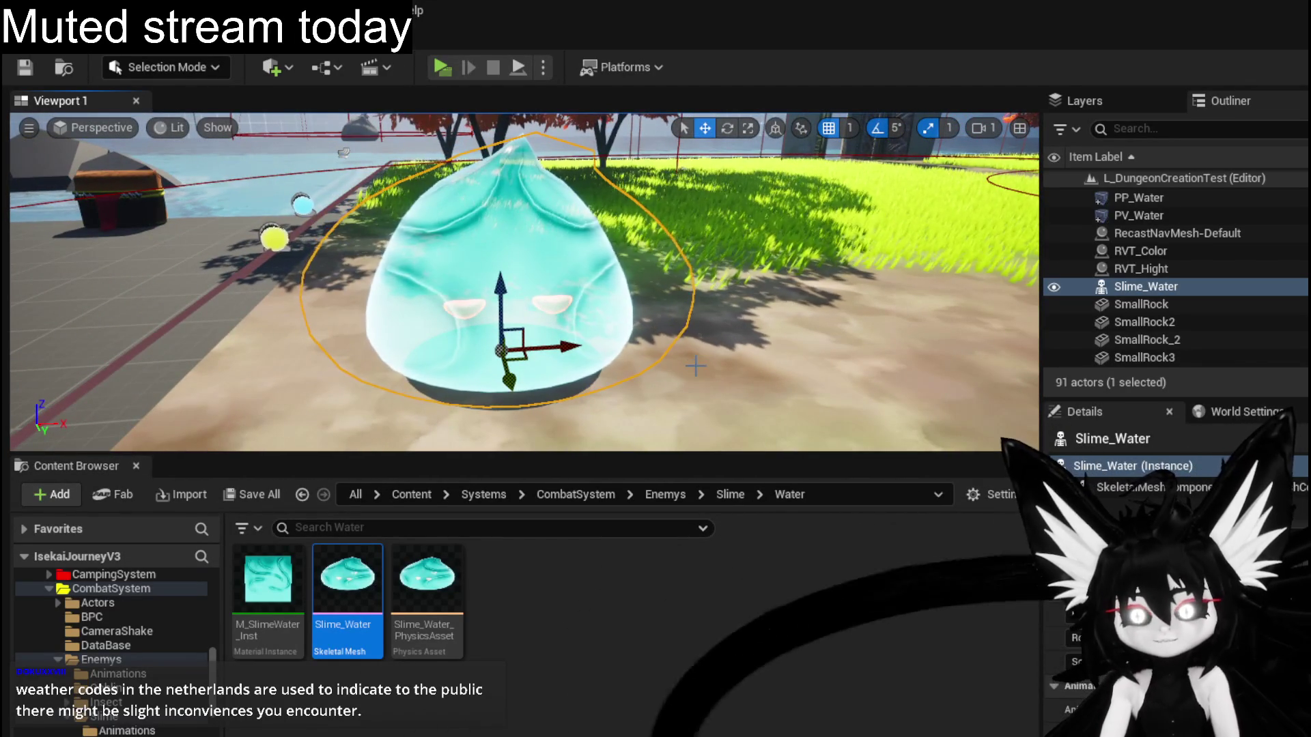
key(Delete)
key(ctrl+s)
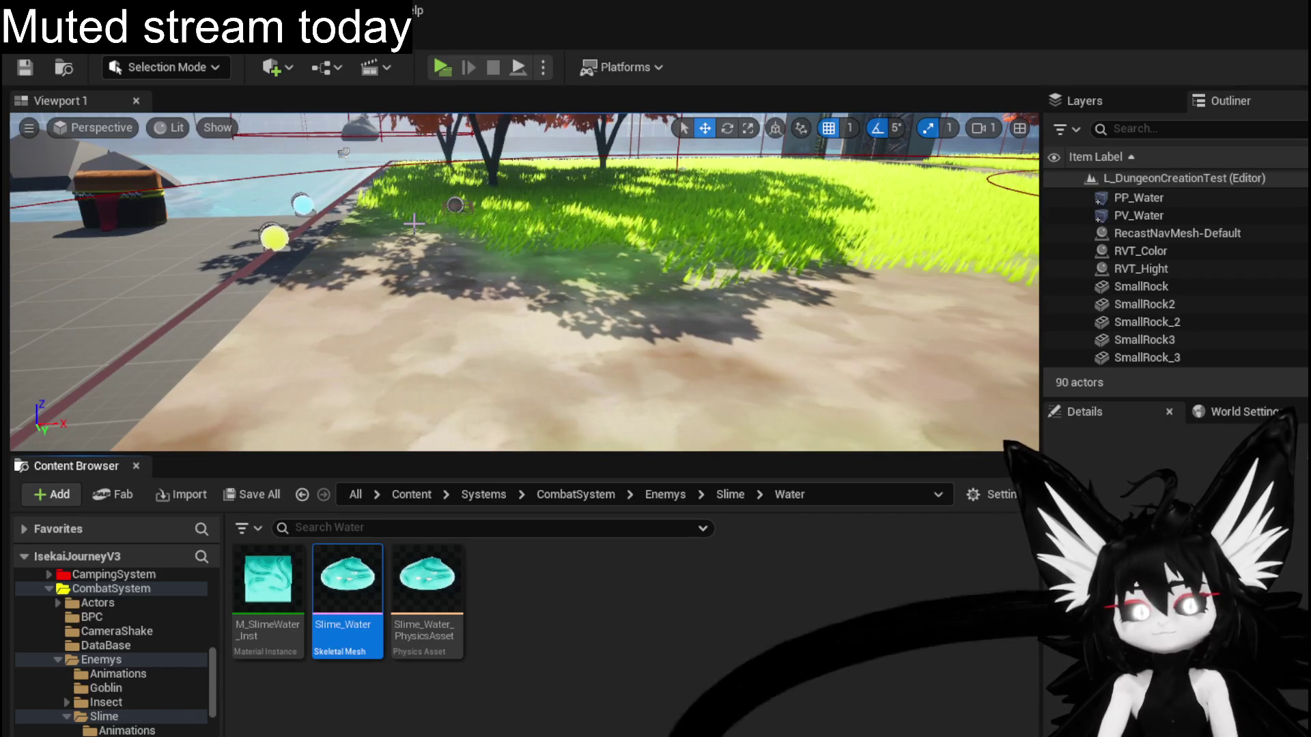
Fly across the arena to view the rock slime and save the level.
mouse_move(955, 273)
mouse_down()
mouse_move(751, 287)
mouse_move(703, 273)
mouse_move(649, 219)
mouse_up()
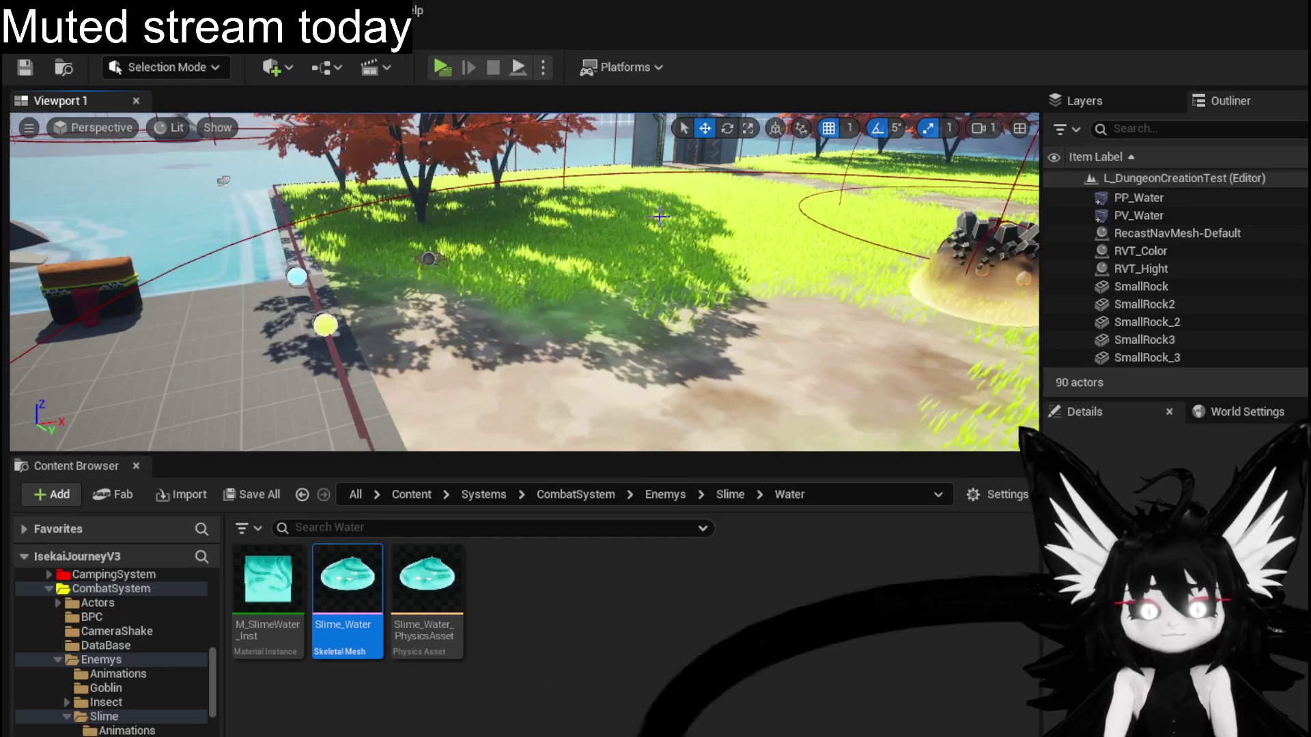
click(30, 70)
drag(547, 389, 588, 443)
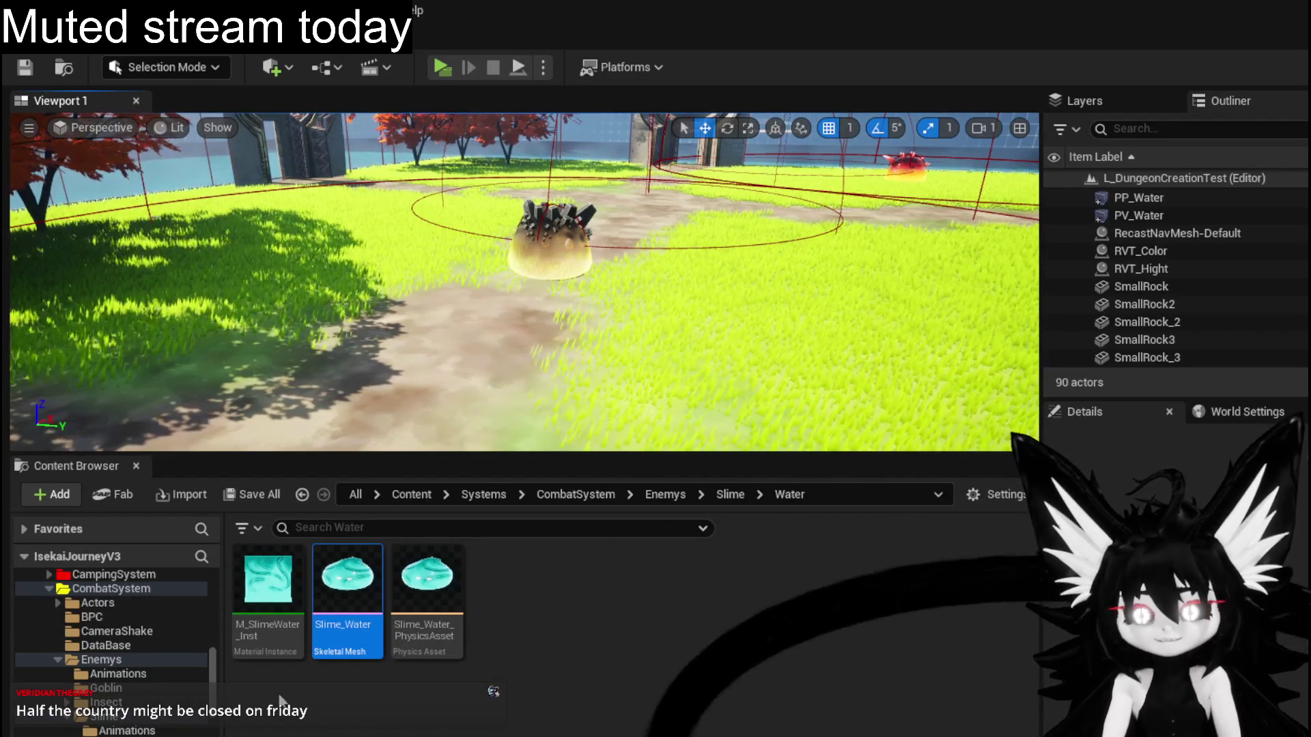
scroll(93, 665, up, 5)
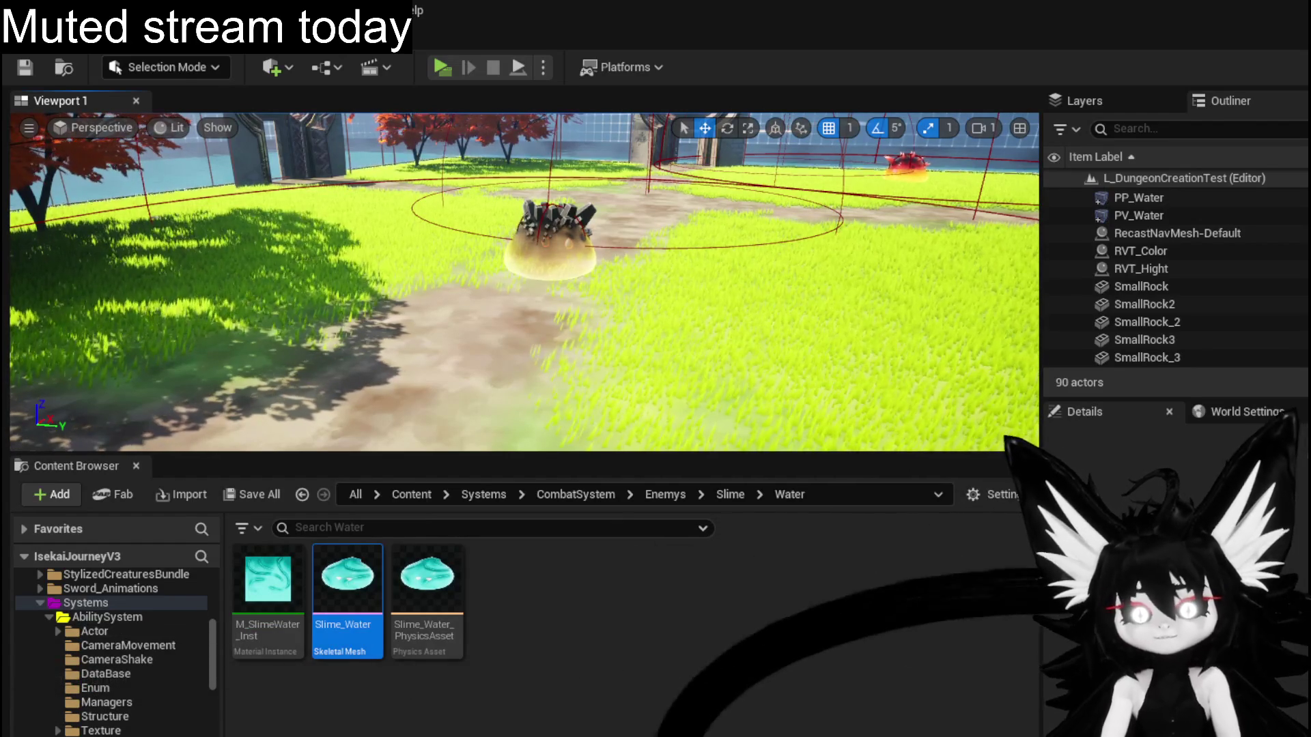
Open Systems > AbilitySystem and view Actor, CameraMovement, CameraShake, DataBase, Enum, Managers, Structure and Texture.
click(85, 602)
click(97, 616)
click(96, 631)
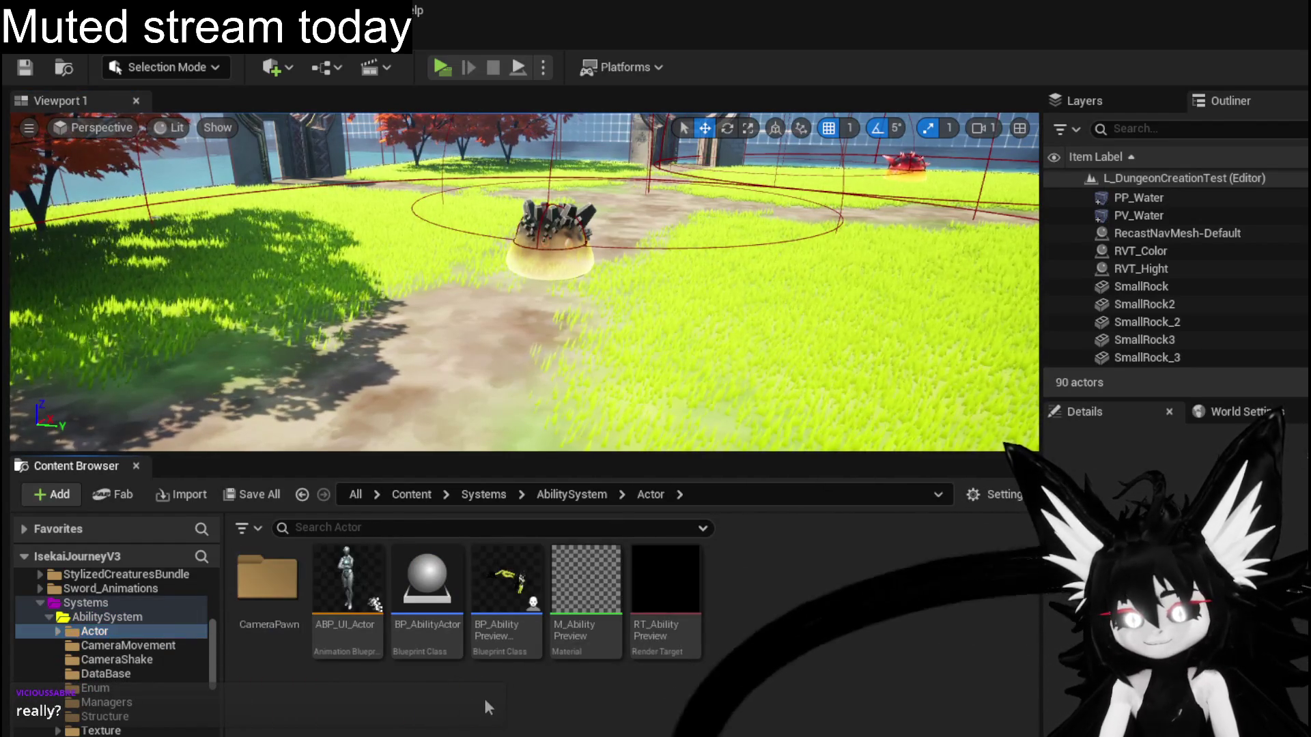
click(102, 646)
click(101, 658)
click(108, 674)
click(108, 688)
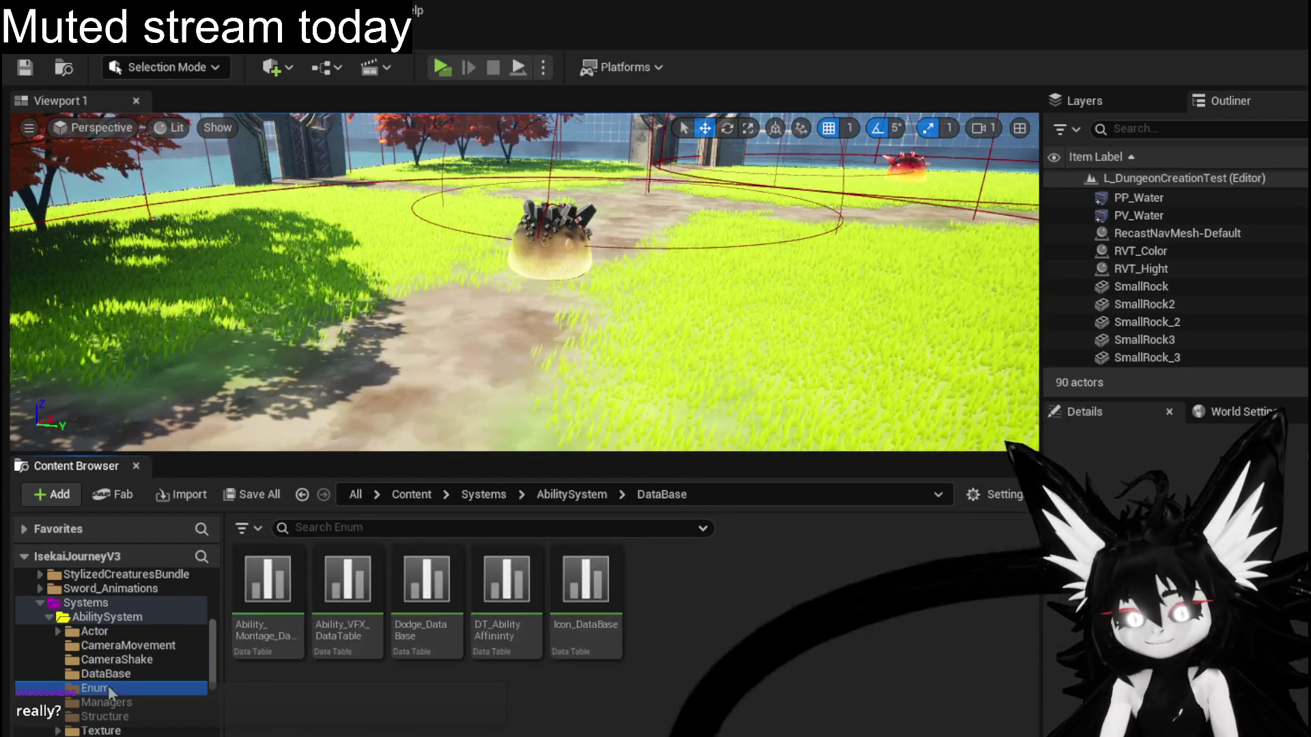
click(107, 702)
click(105, 716)
click(101, 731)
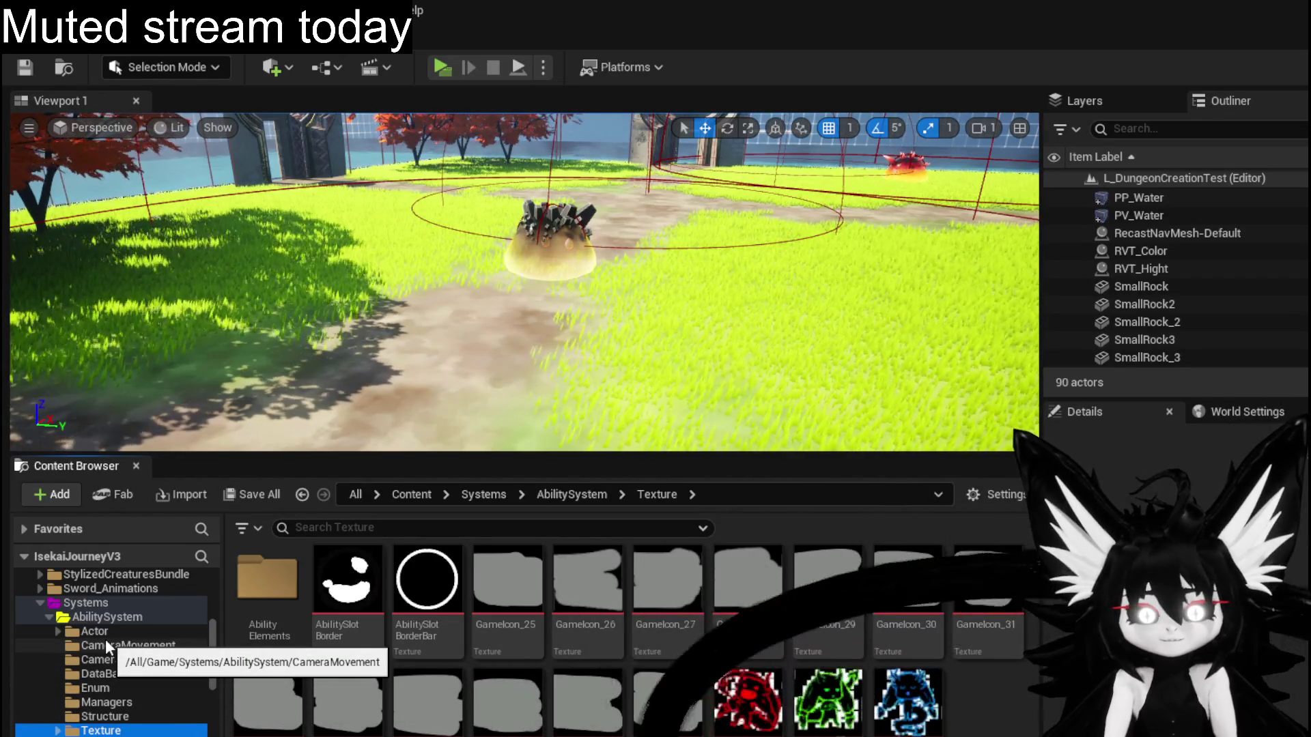
Return to AbilitySystem and revisit the CameraMovement, CameraShake and Actor folders.
key(Left)
click(101, 645)
click(101, 658)
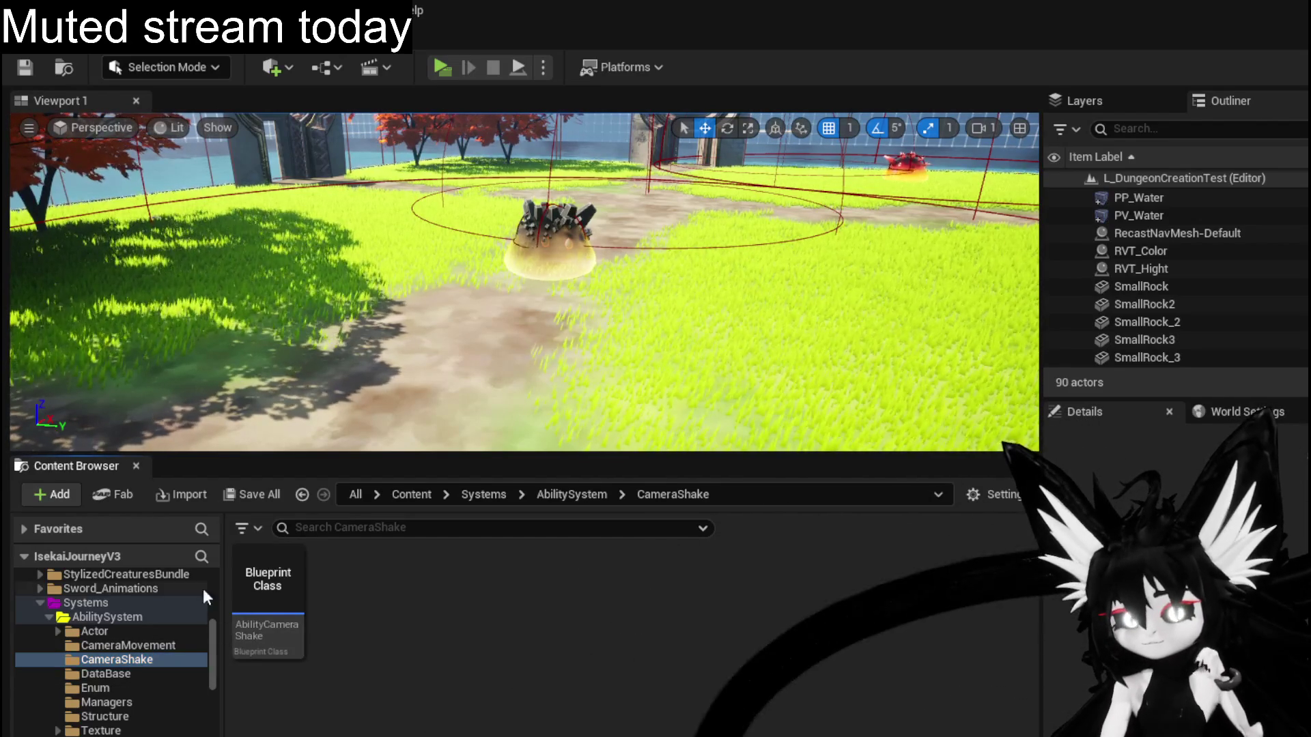
click(97, 631)
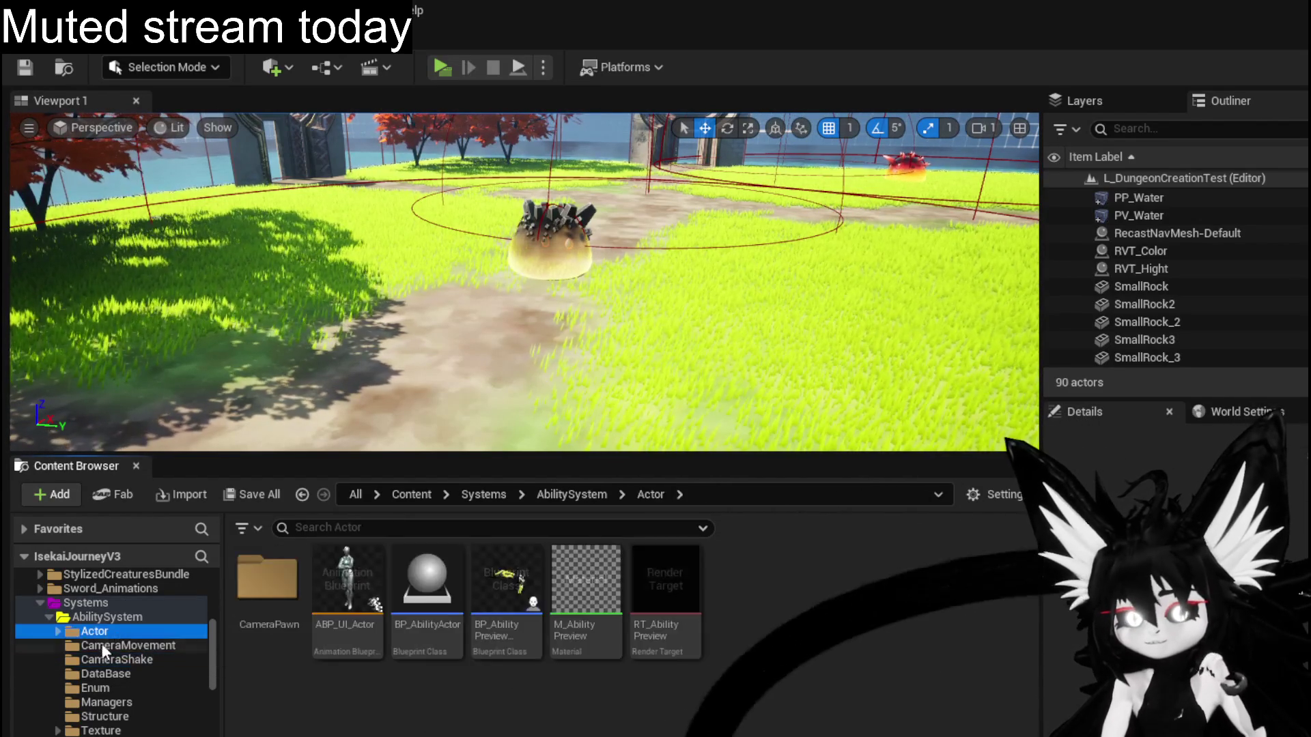
Revisit the CameraMovement, CameraShake, Managers, DataBase and Enum folders.
click(104, 645)
click(106, 660)
click(112, 697)
click(106, 660)
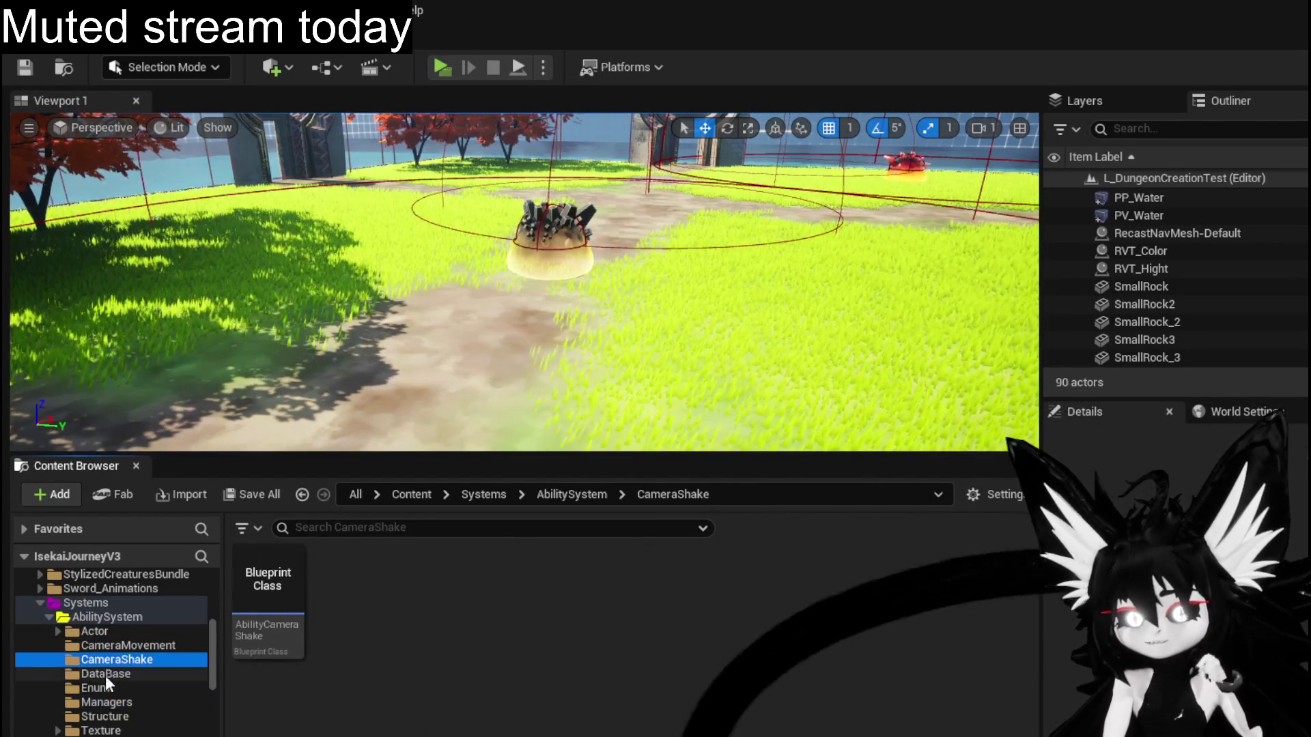
click(106, 674)
Check Managers and Texture, stop on the Structure folder's assets, and save the level.
click(96, 689)
click(106, 702)
click(101, 730)
click(103, 716)
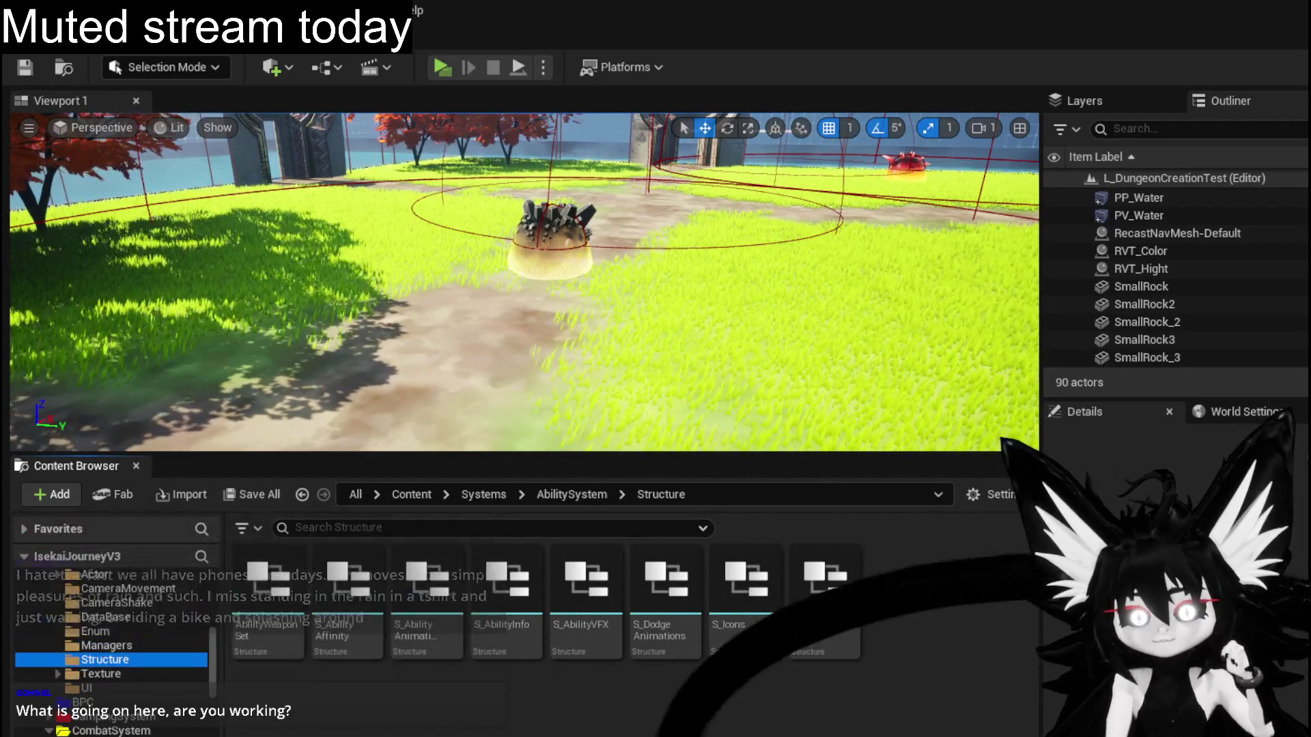
click(22, 69)
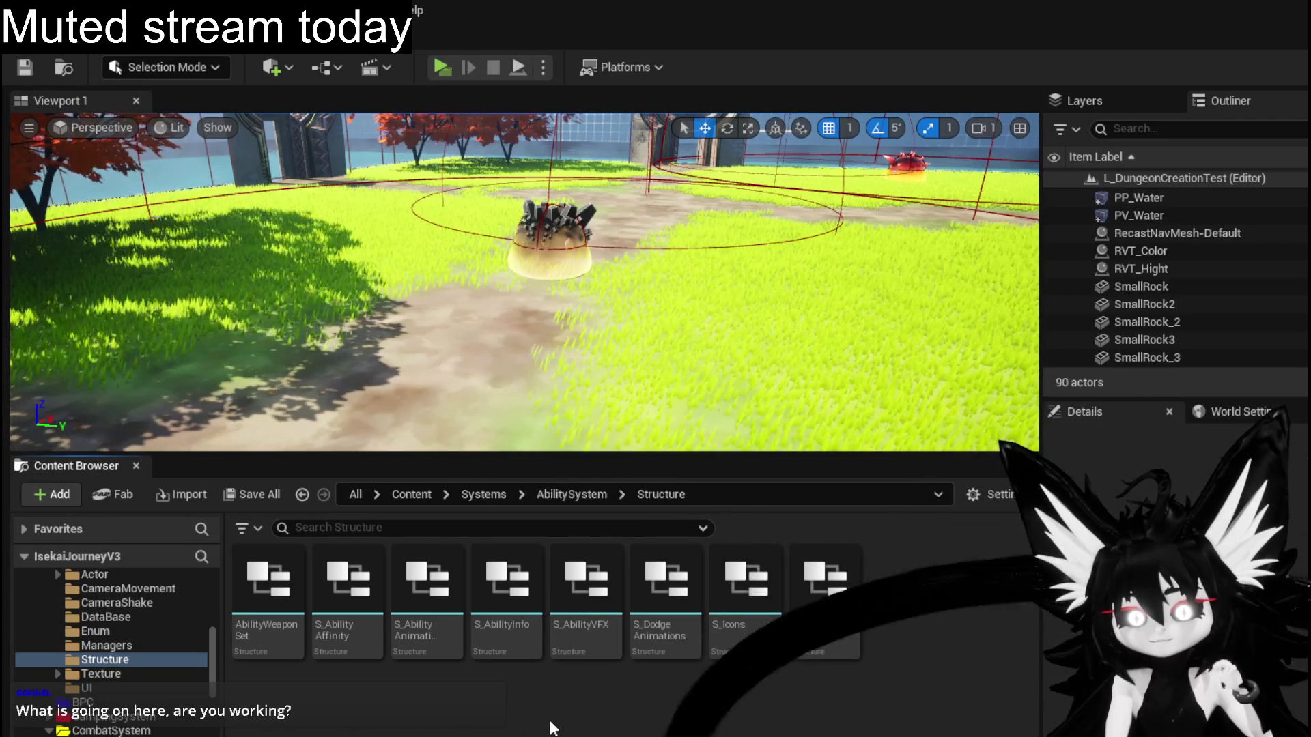
Start a Standalone play preview, answer the attack prompt and cast the SummonBigBall card.
click(445, 73)
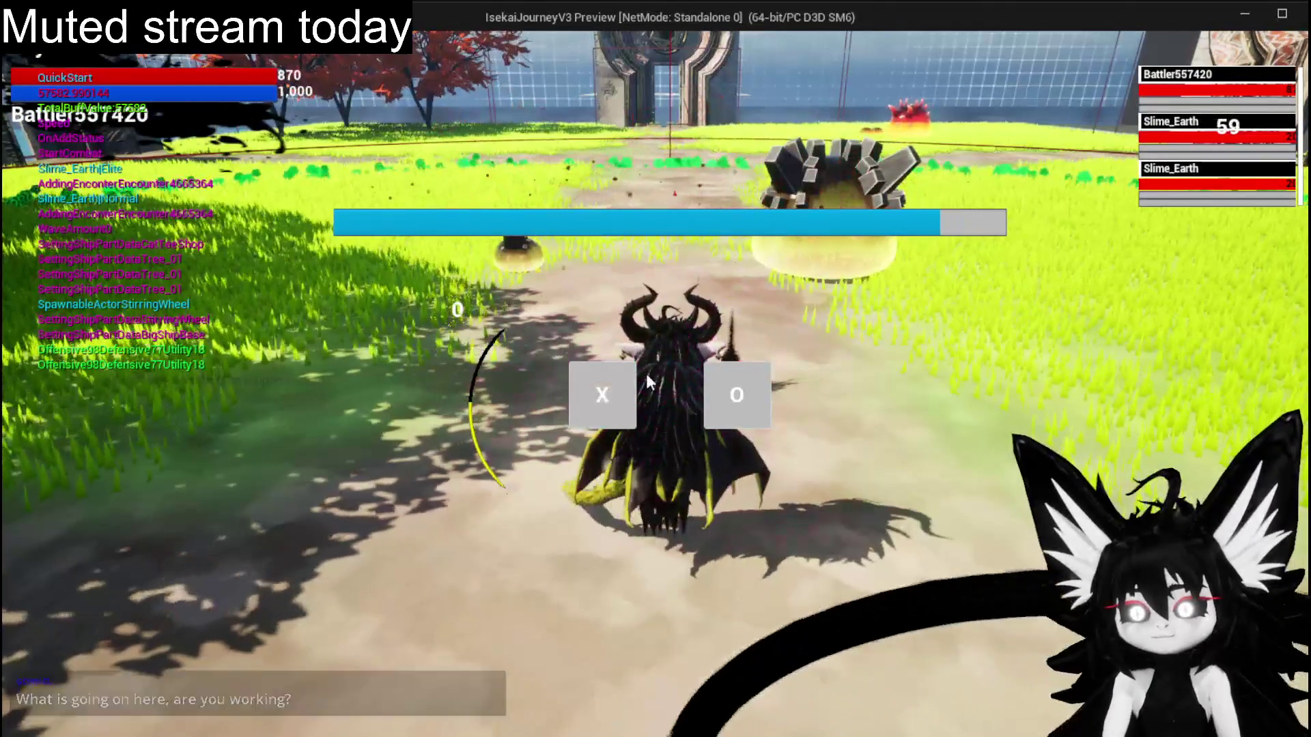
click(593, 369)
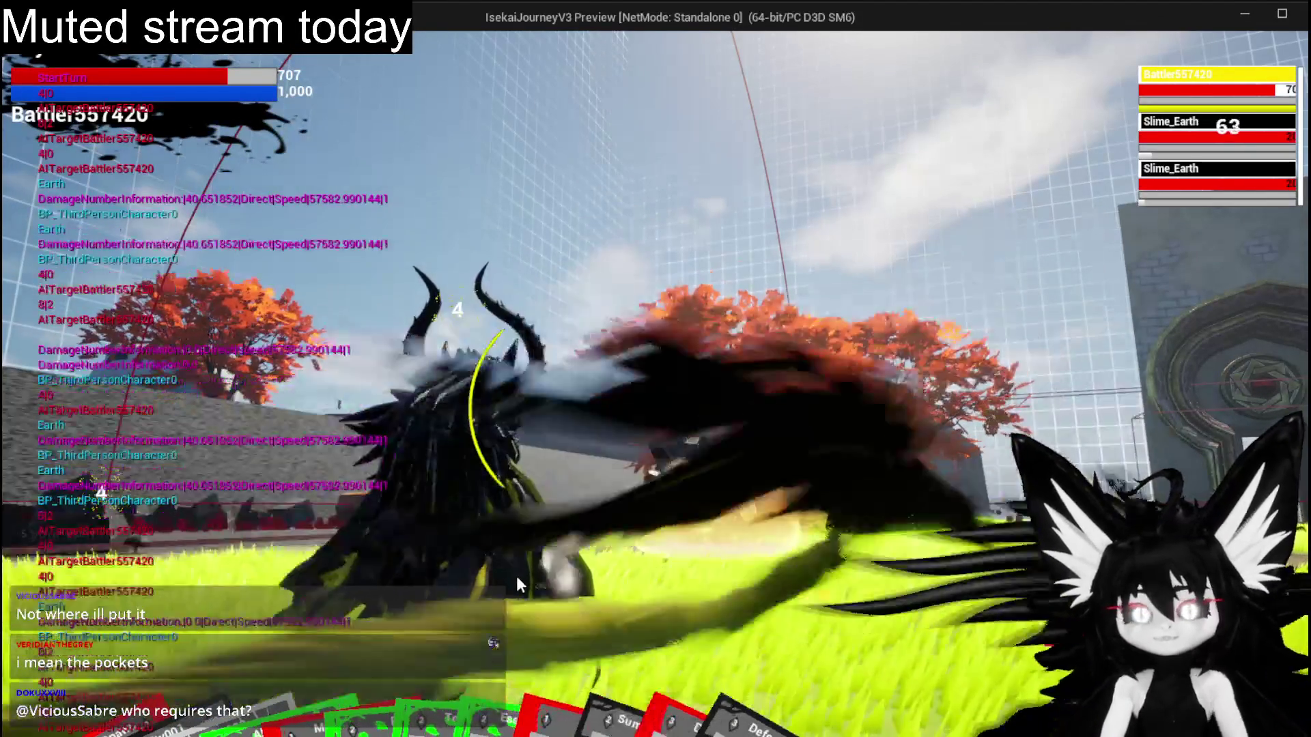
mouse_move(423, 710)
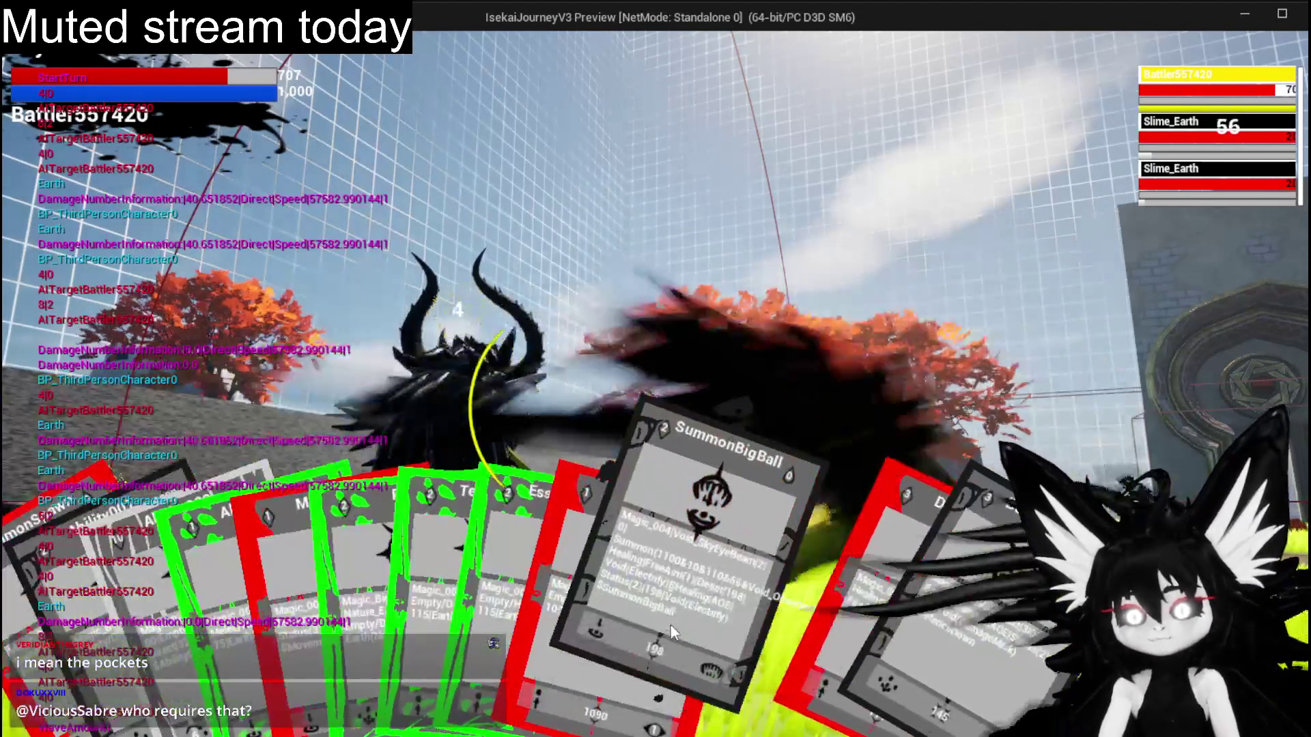
click(674, 621)
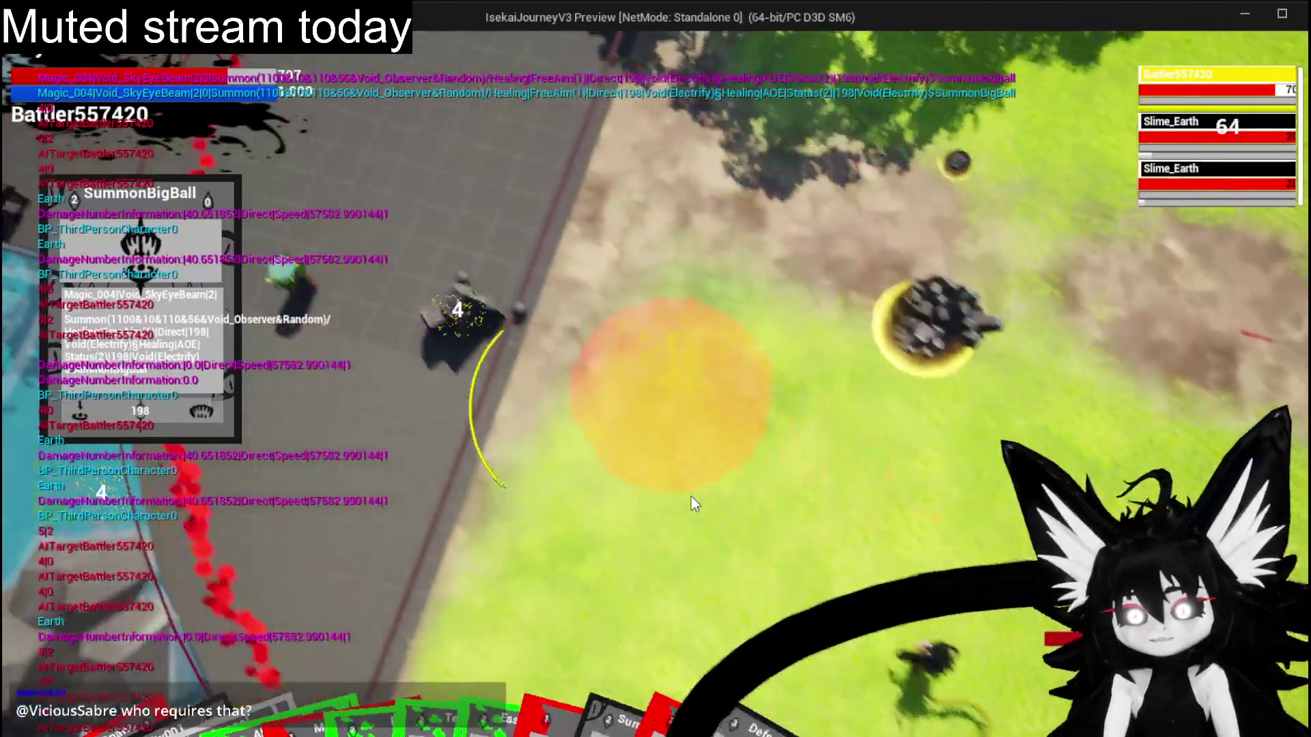
click(690, 497)
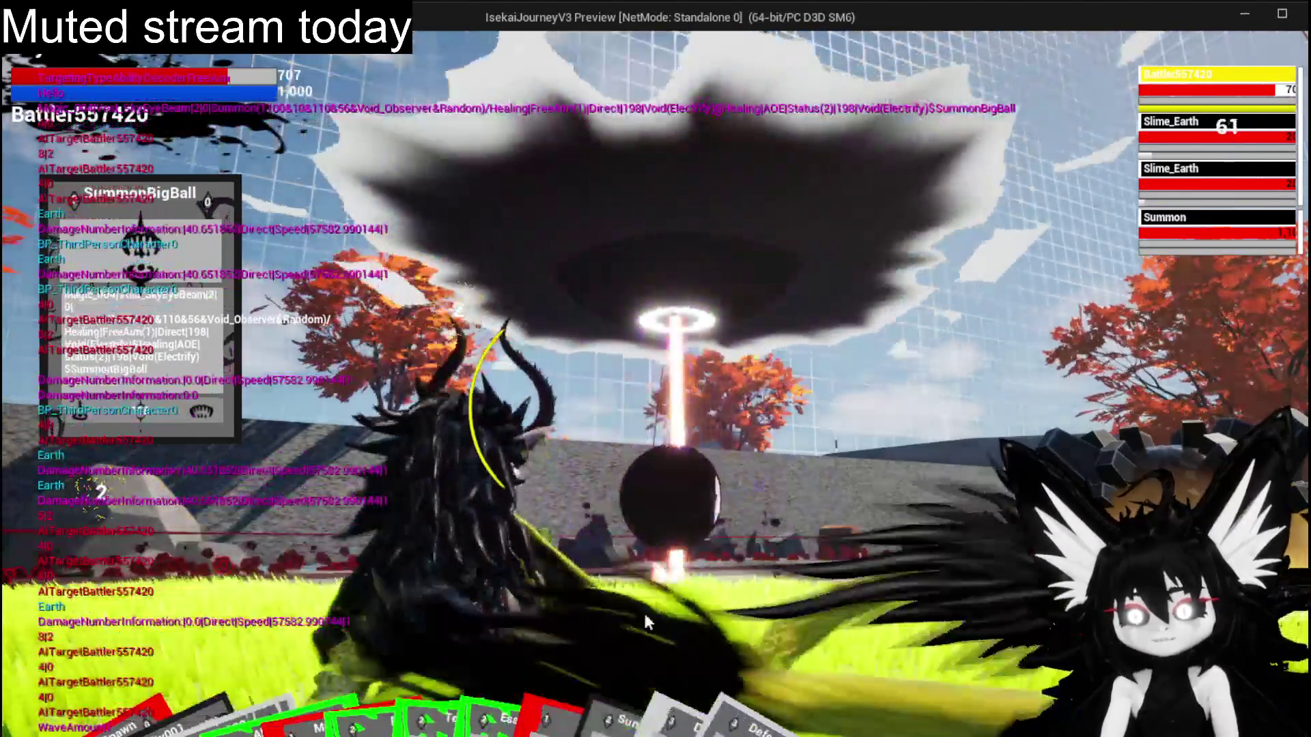
Play the Movement card, then lock onto a Slime_Earth and kill it with a fire spell.
mouse_move(643, 611)
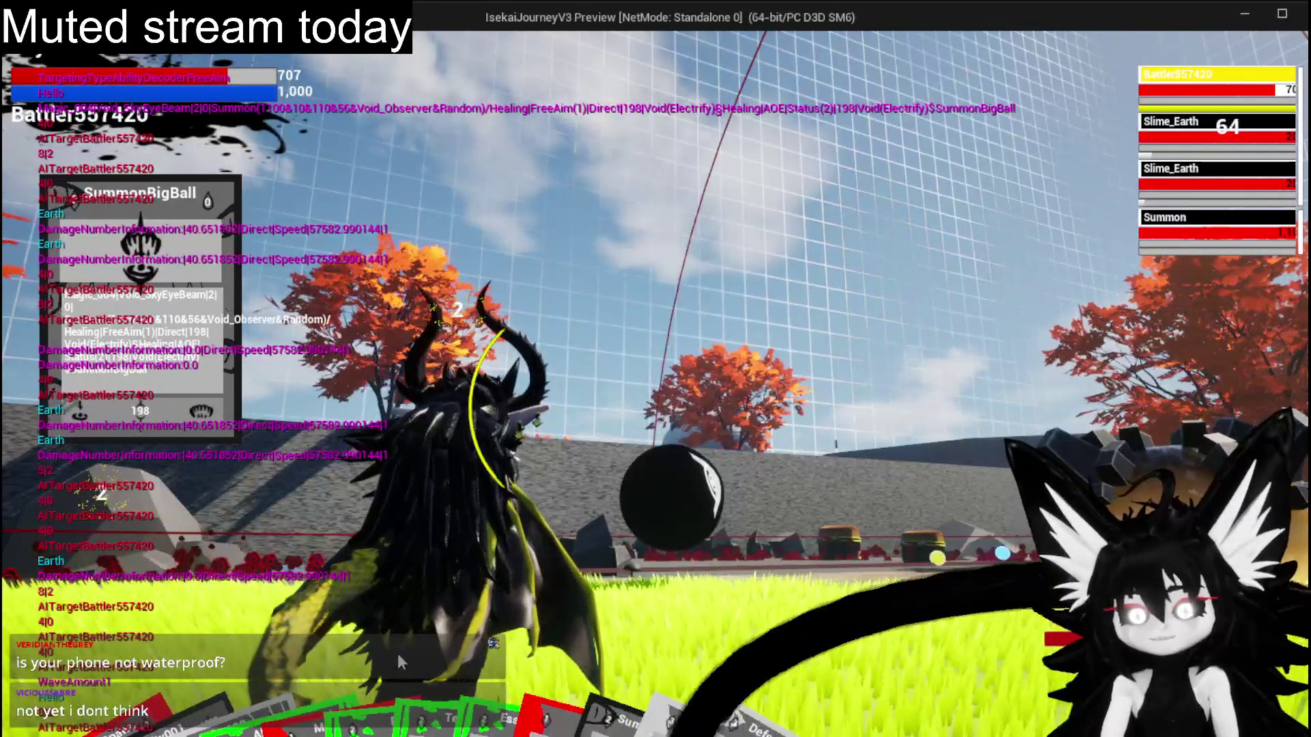
mouse_move(395, 648)
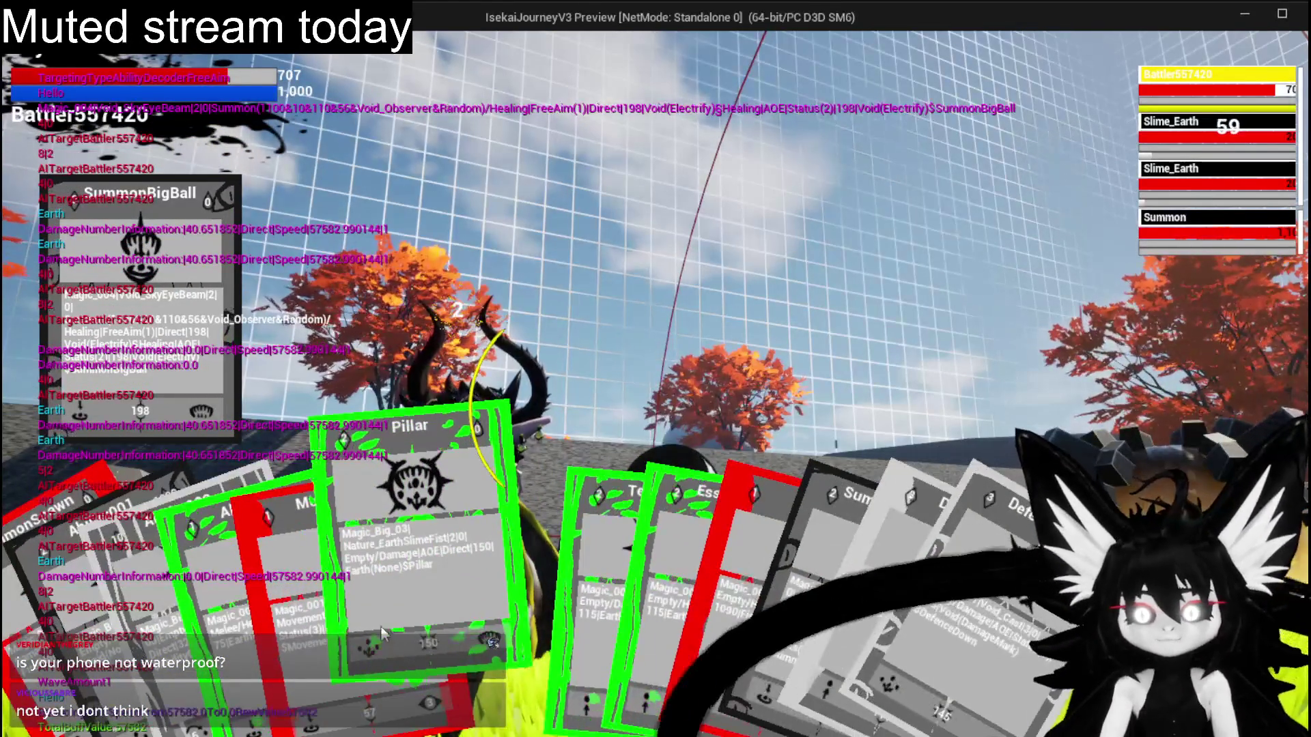
mouse_move(382, 623)
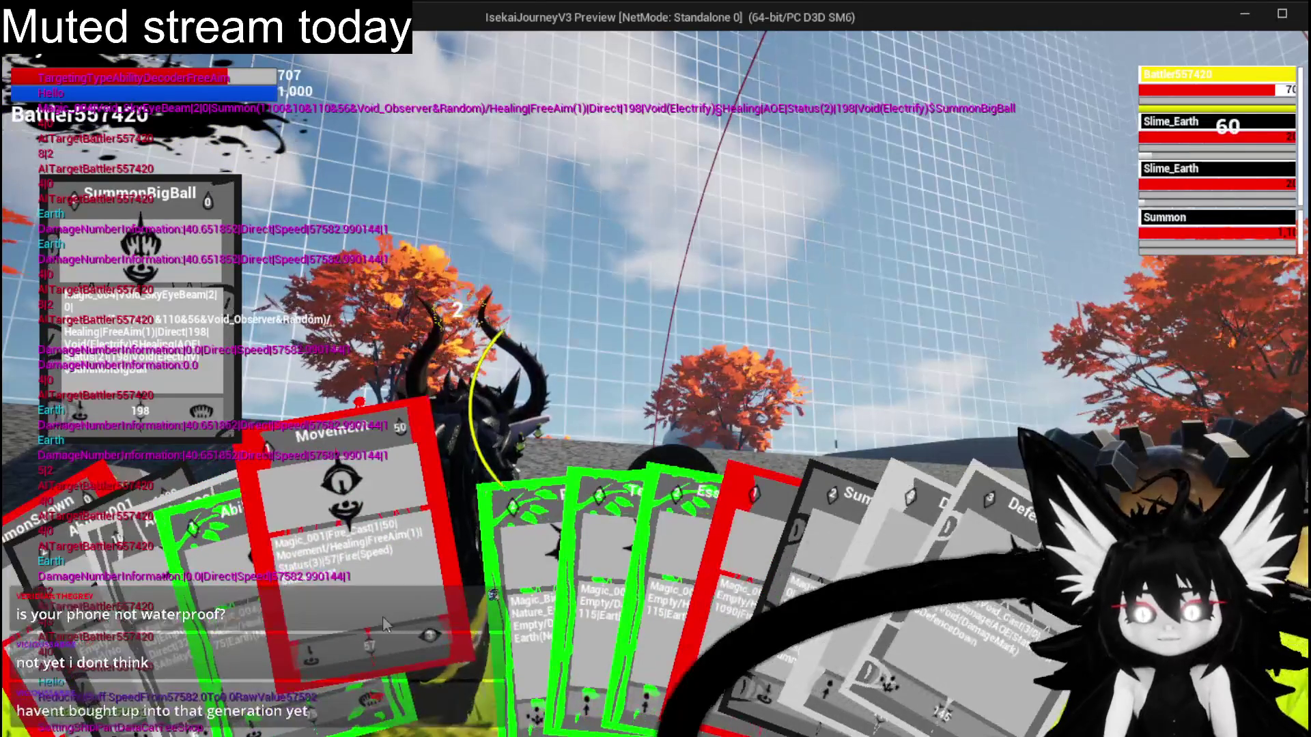
click(383, 615)
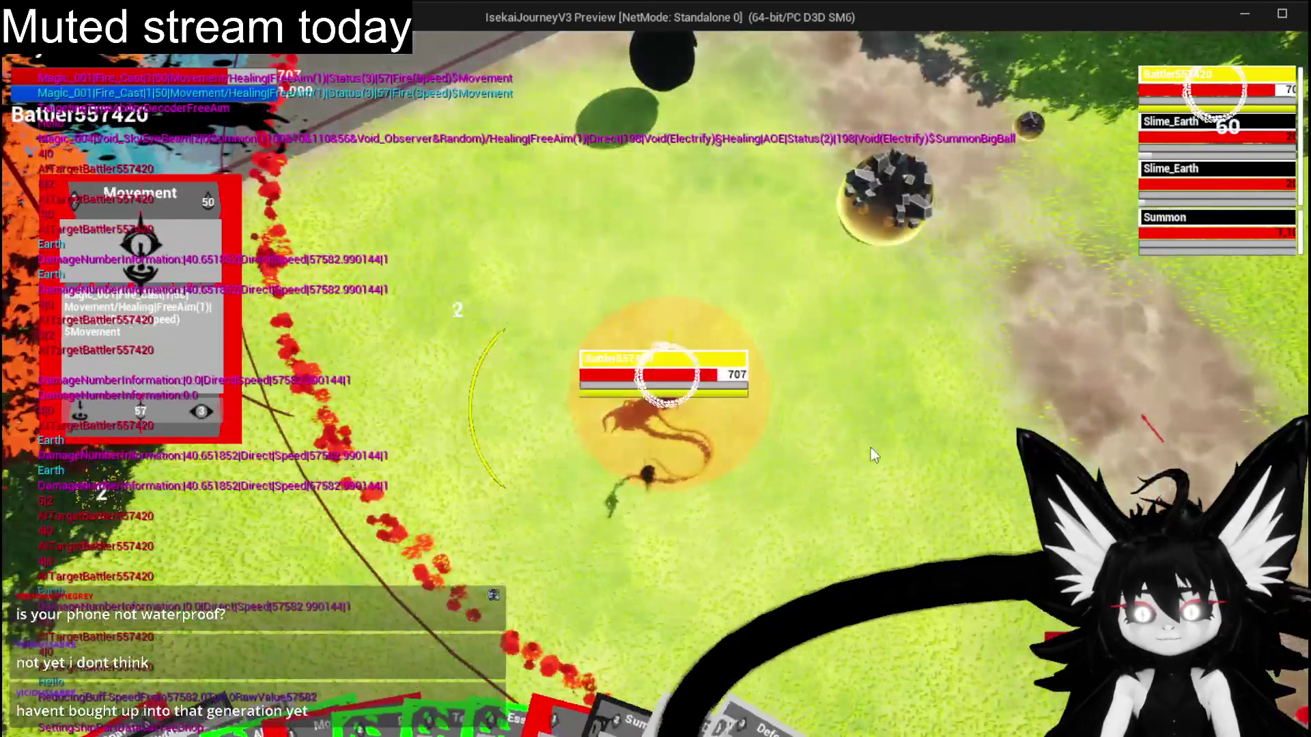
click(853, 442)
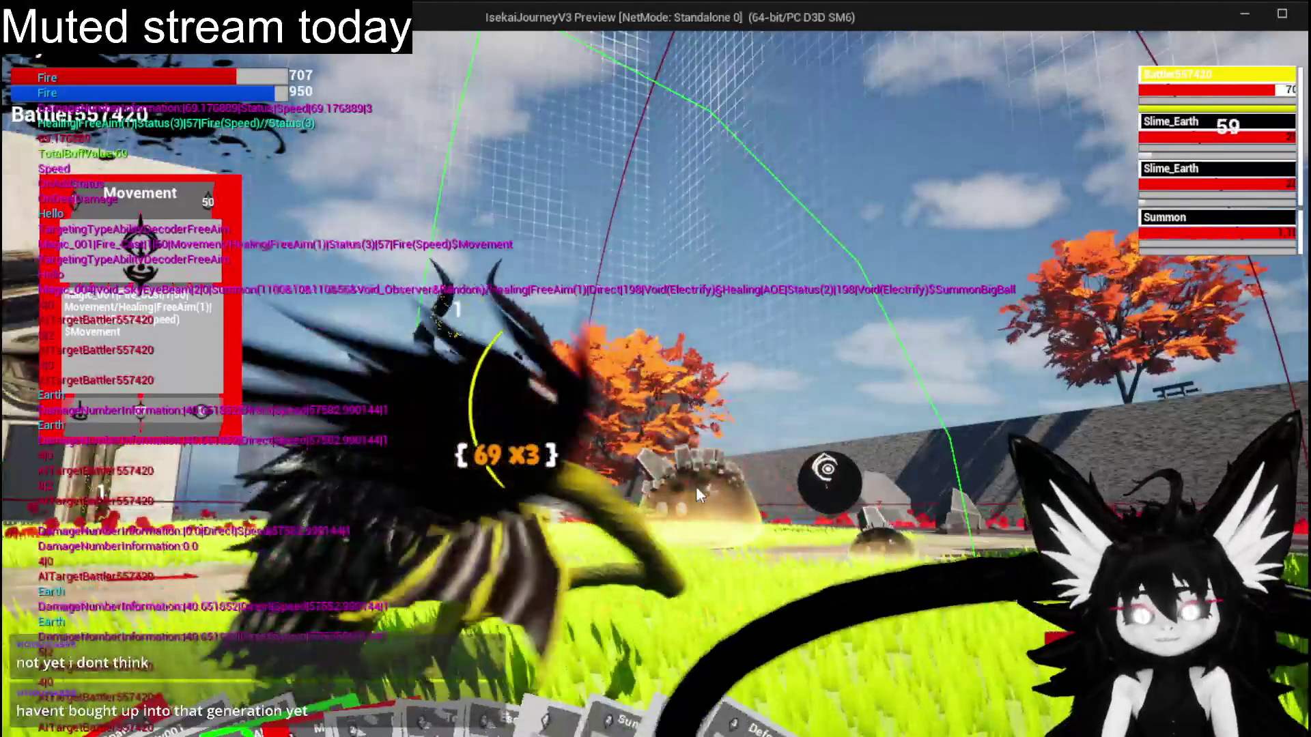
mouse_move(575, 591)
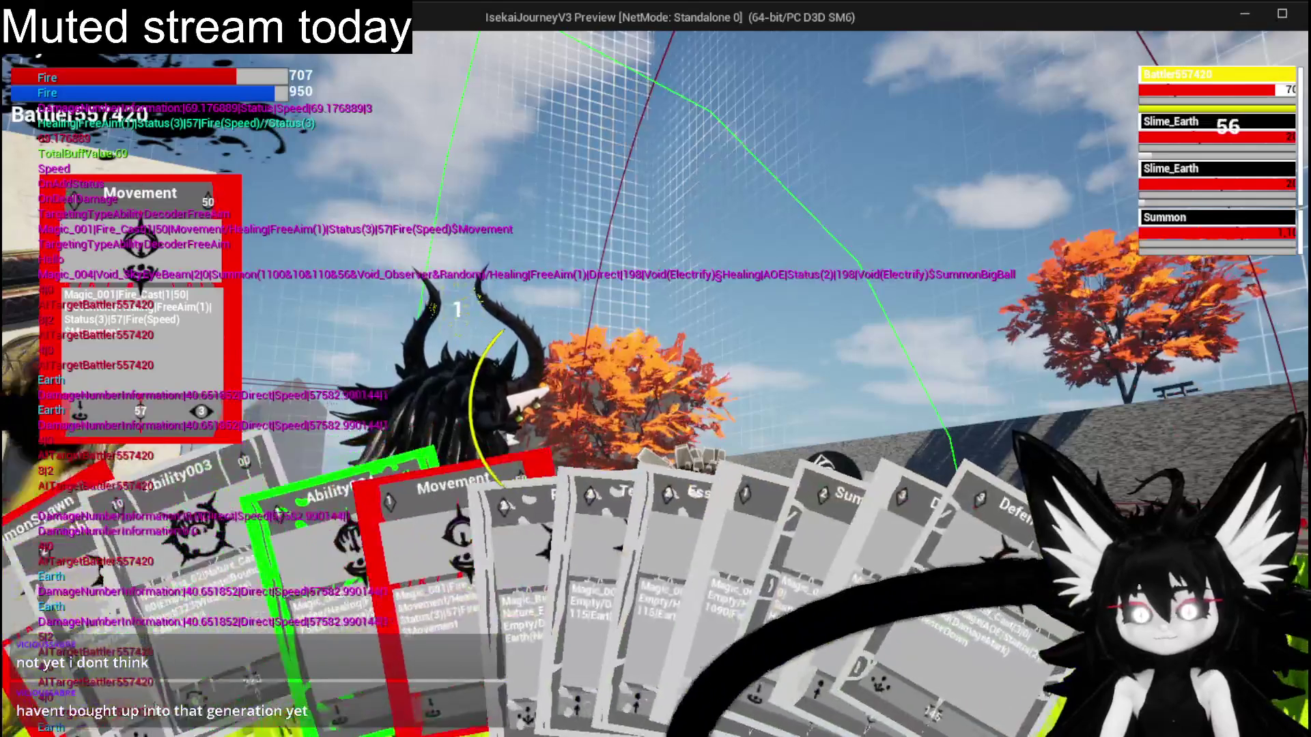
key(w)
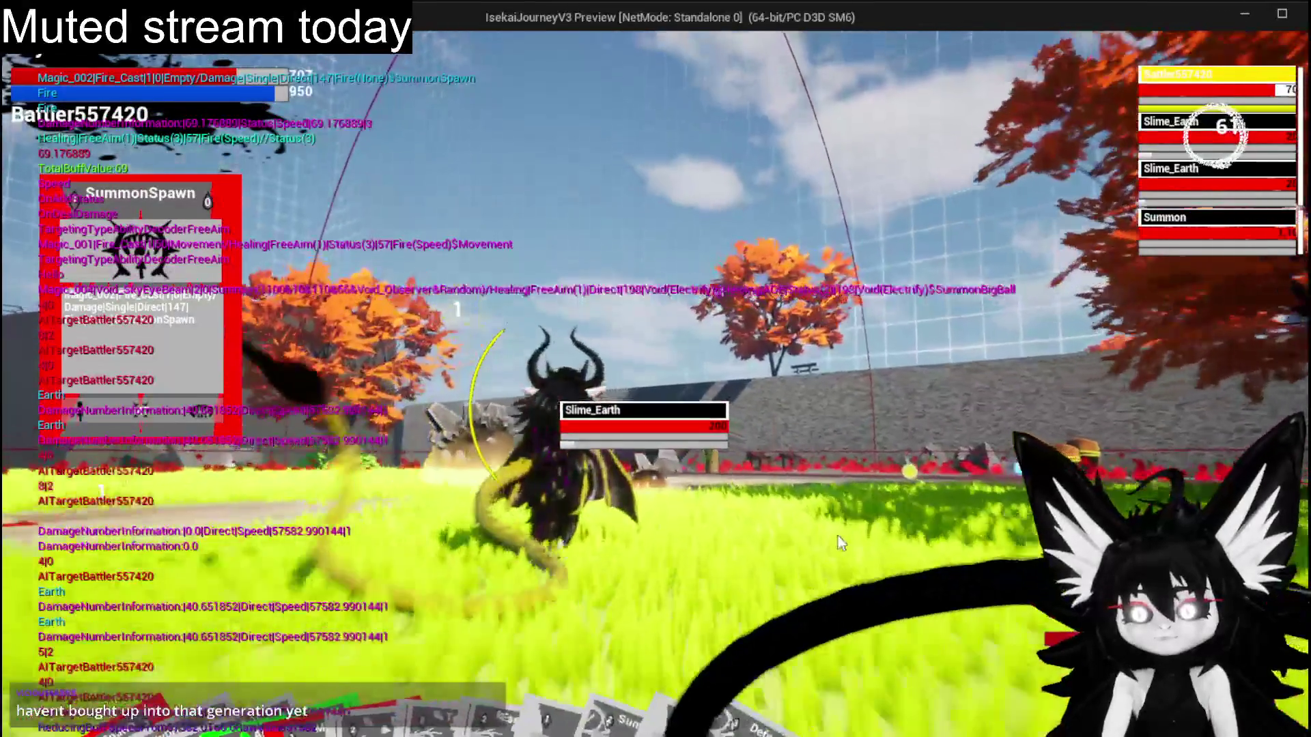
key(e)
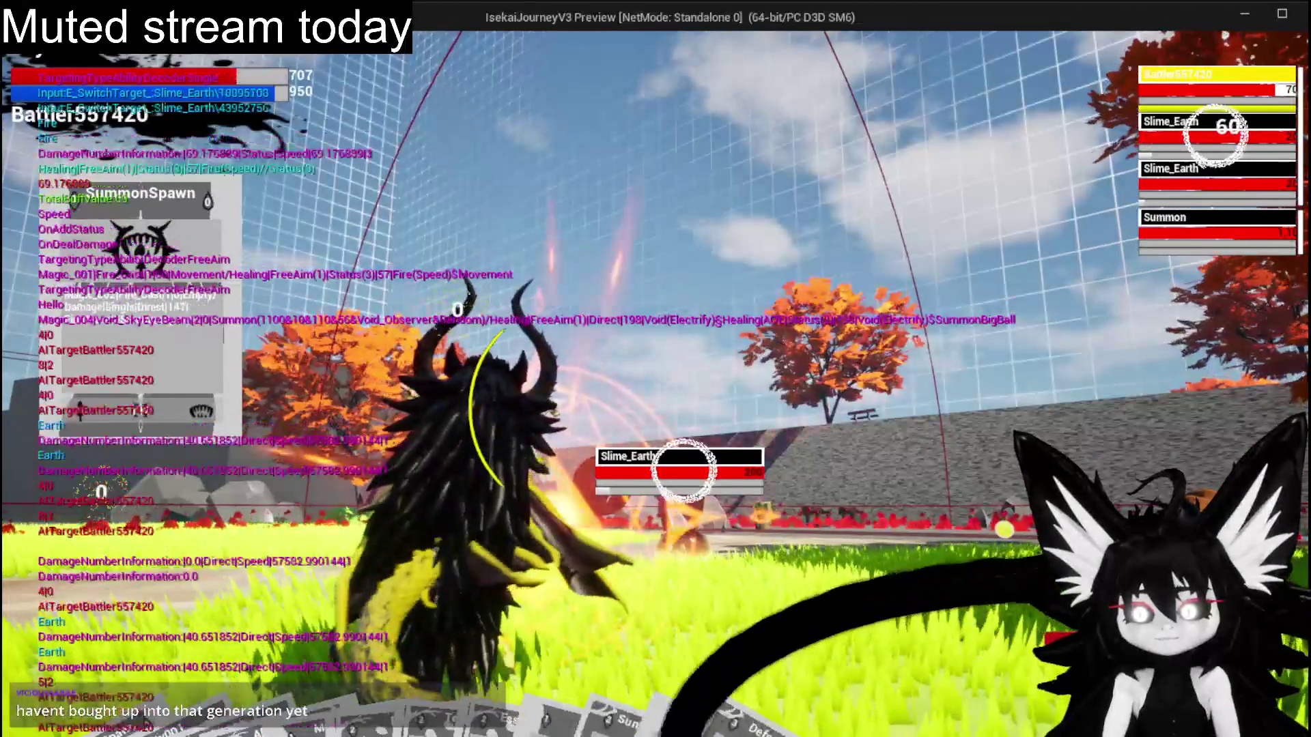
click(806, 543)
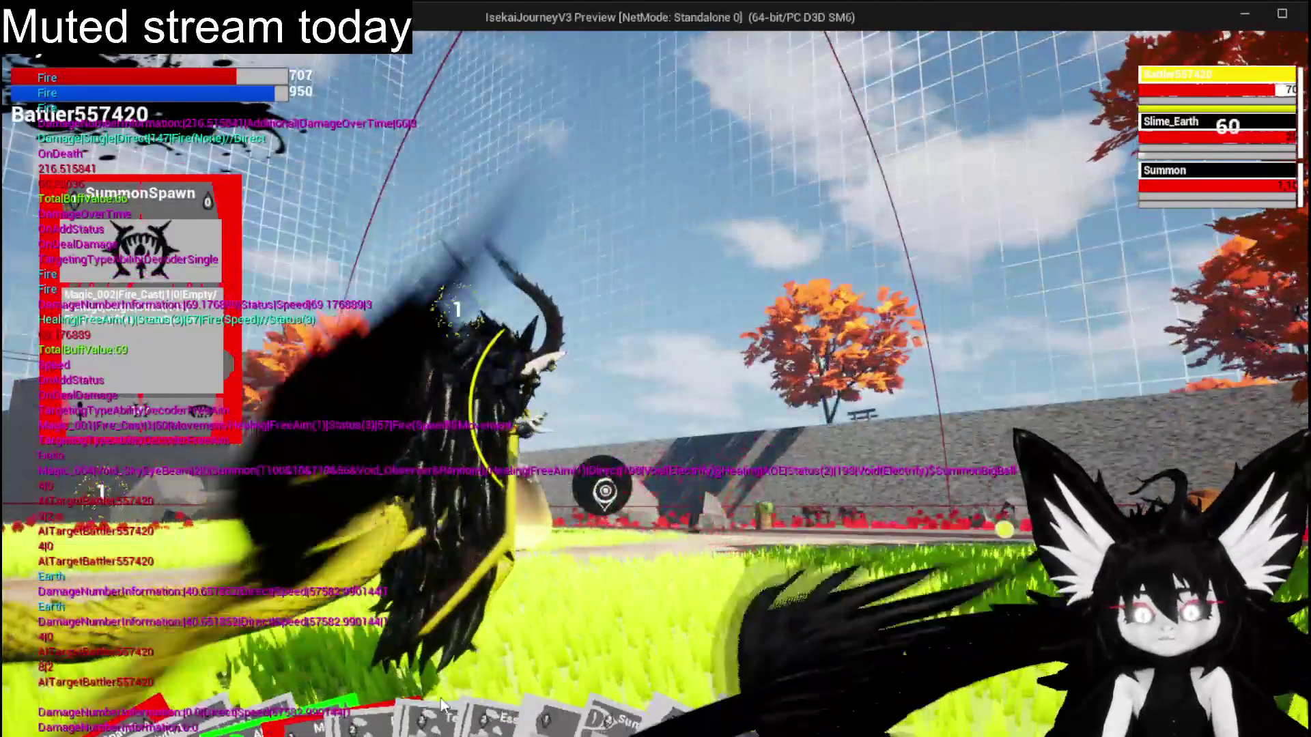
Run the character across the grass arena, then exit the preview.
mouse_move(304, 685)
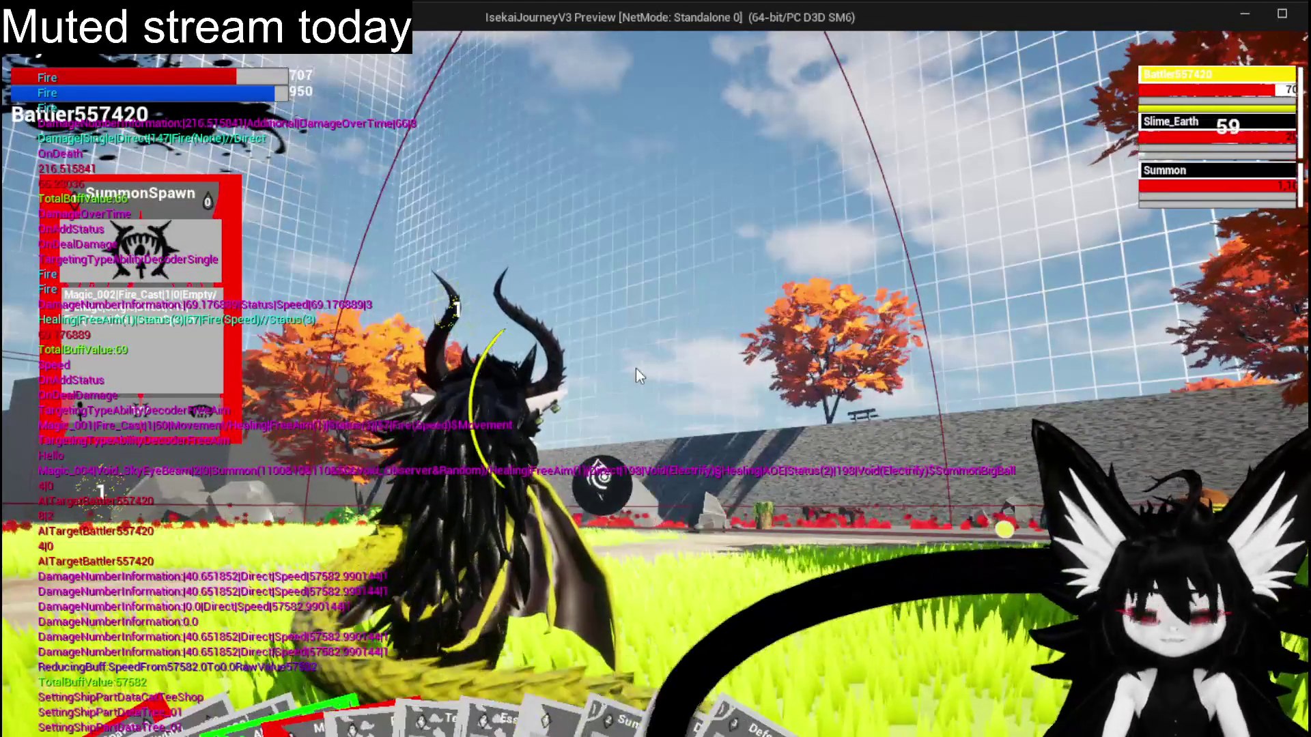
key(w)
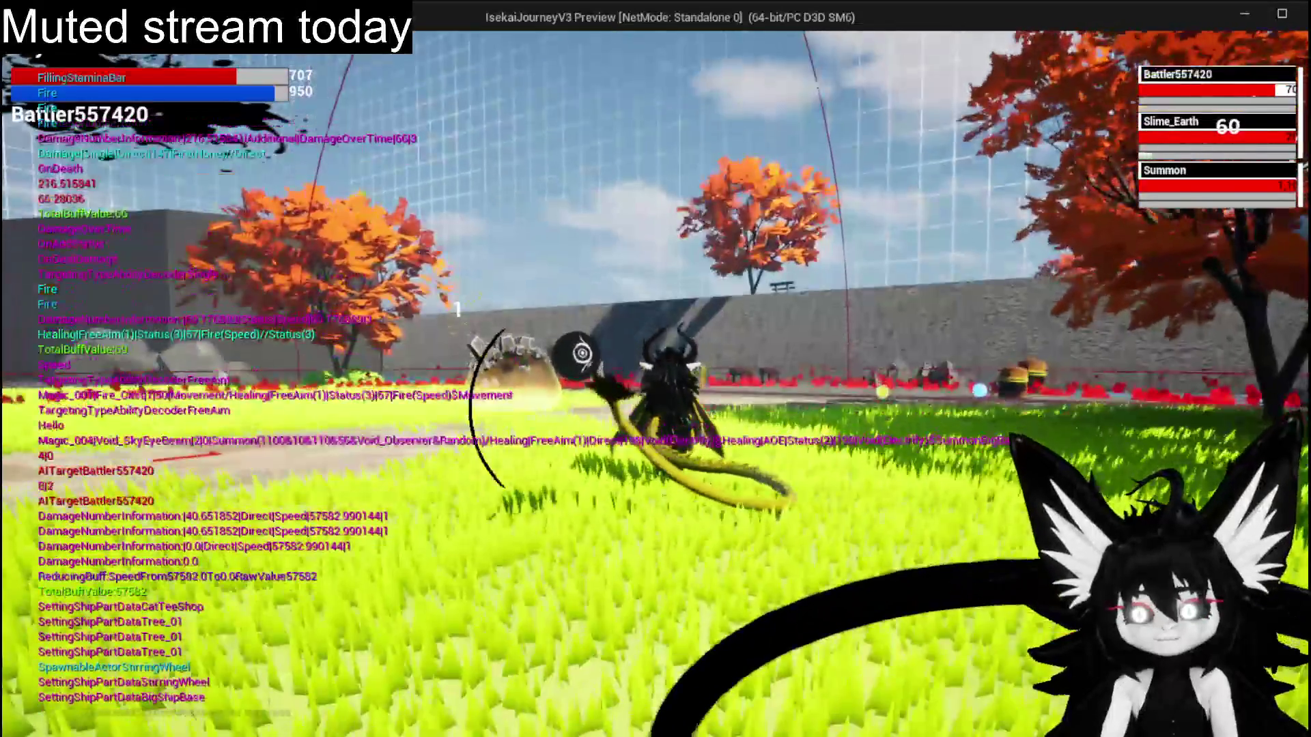
key(w)
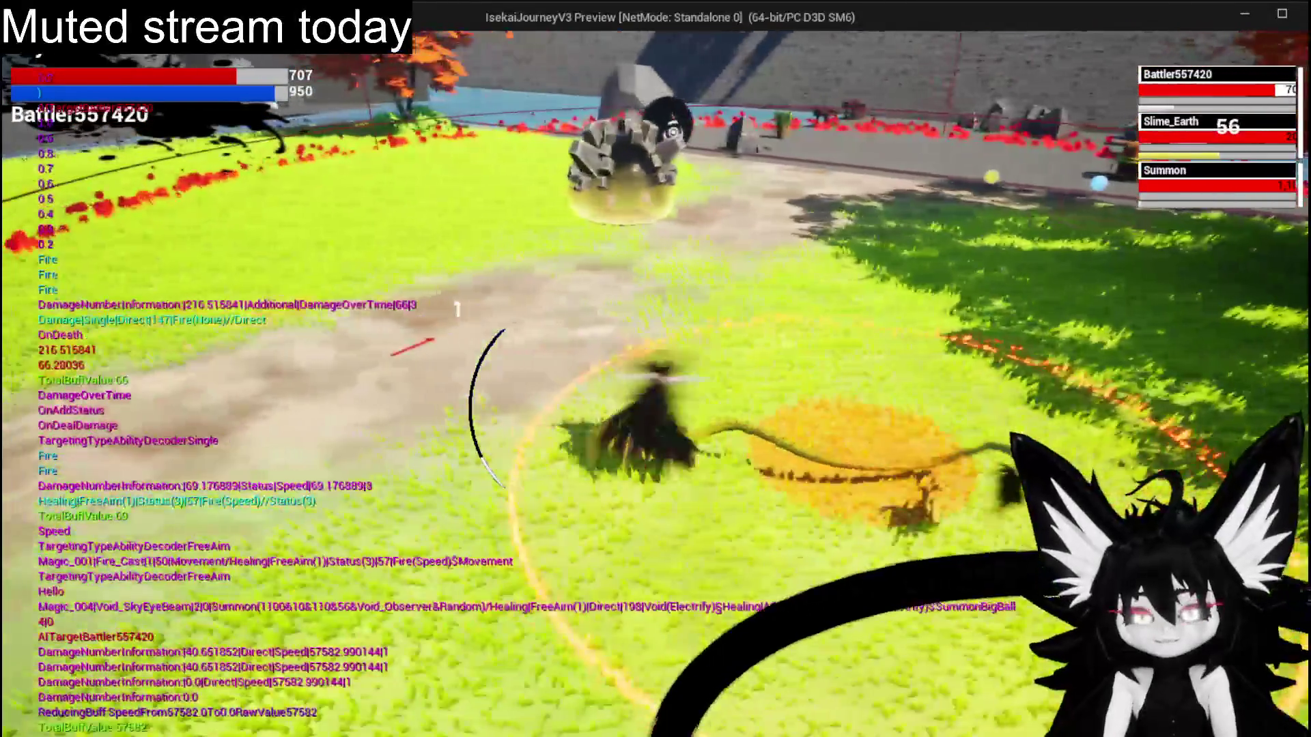
key(w)
key(w)
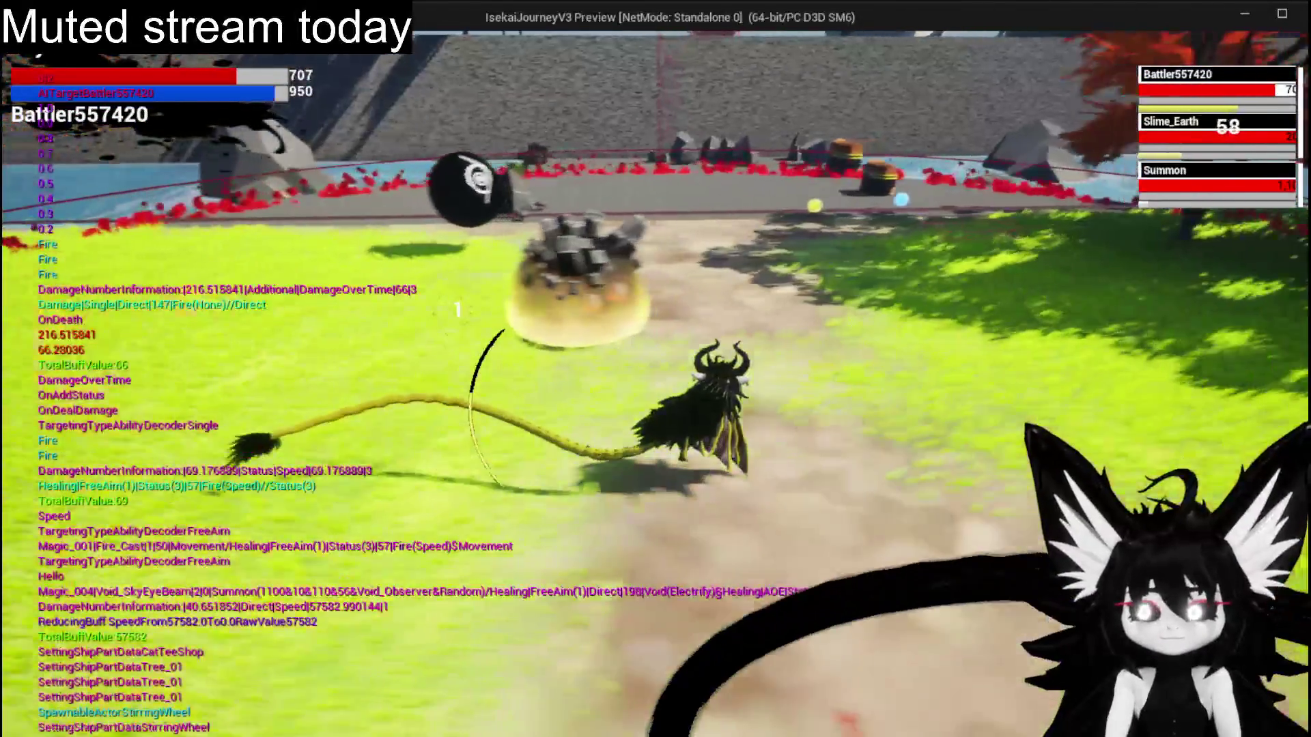
key(Escape)
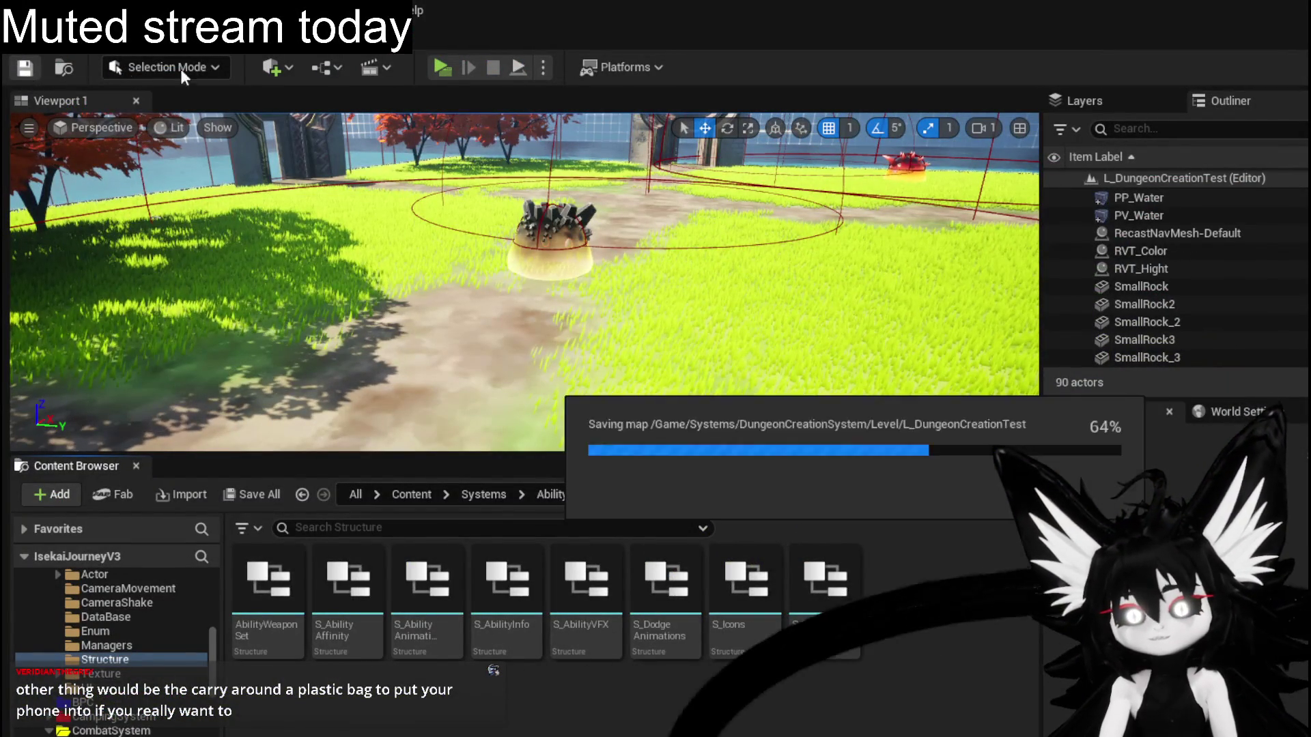
Relaunch the preview and open the workbench's ability interface on the ChuraMagicSummon set.
click(445, 71)
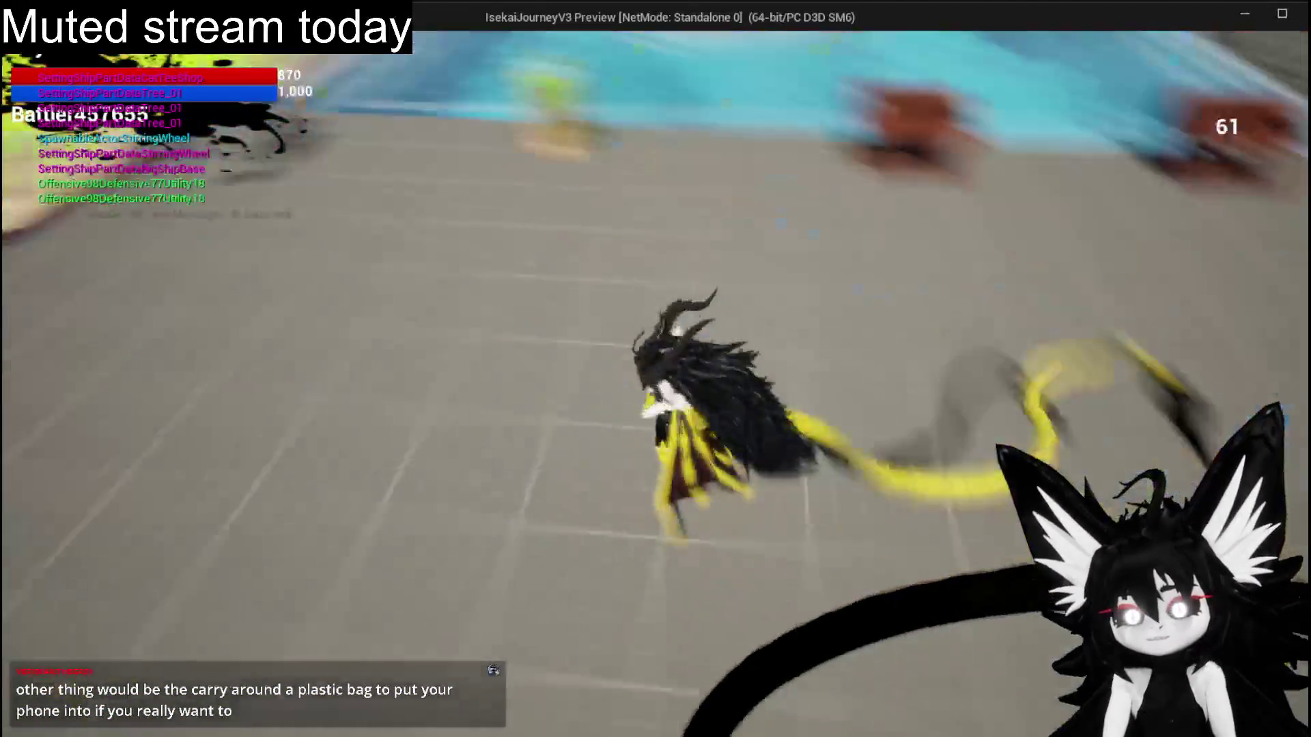
key(w)
key(e)
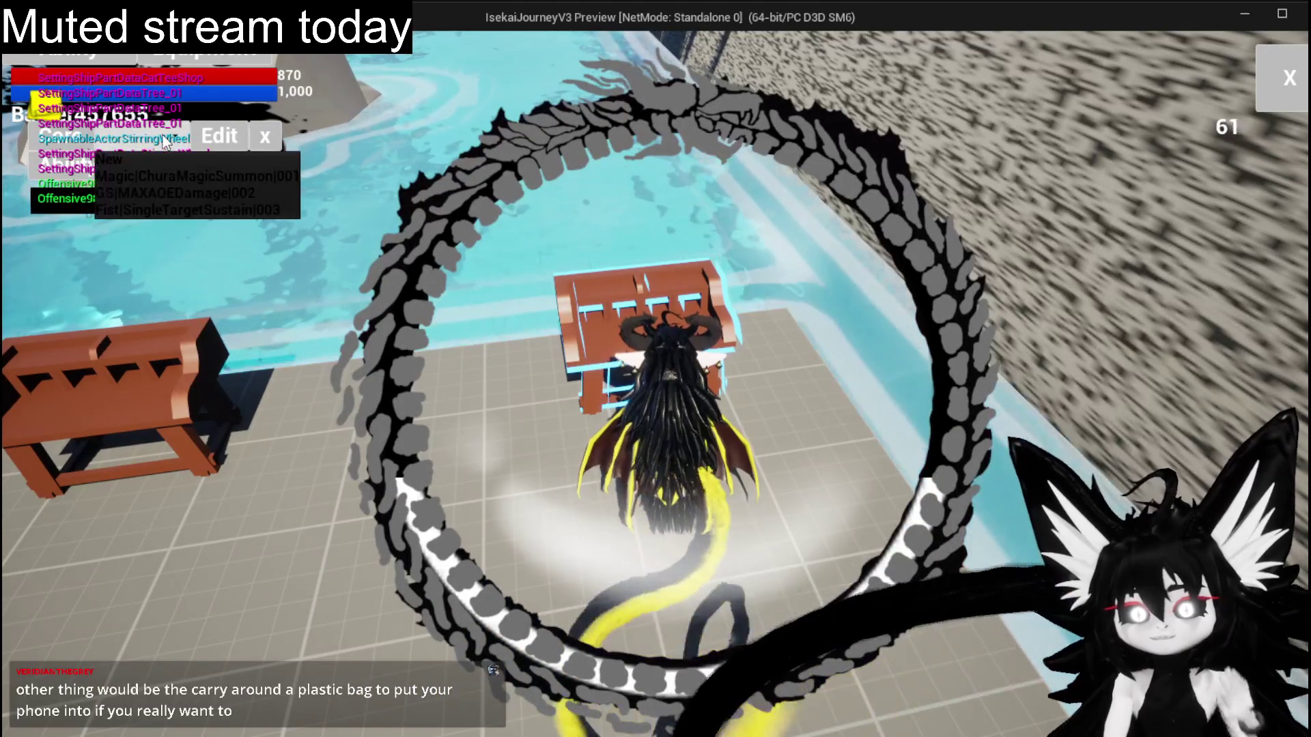
click(165, 178)
Select Ability001 and set its MP cost to 11 and AP cost to 50.
click(266, 164)
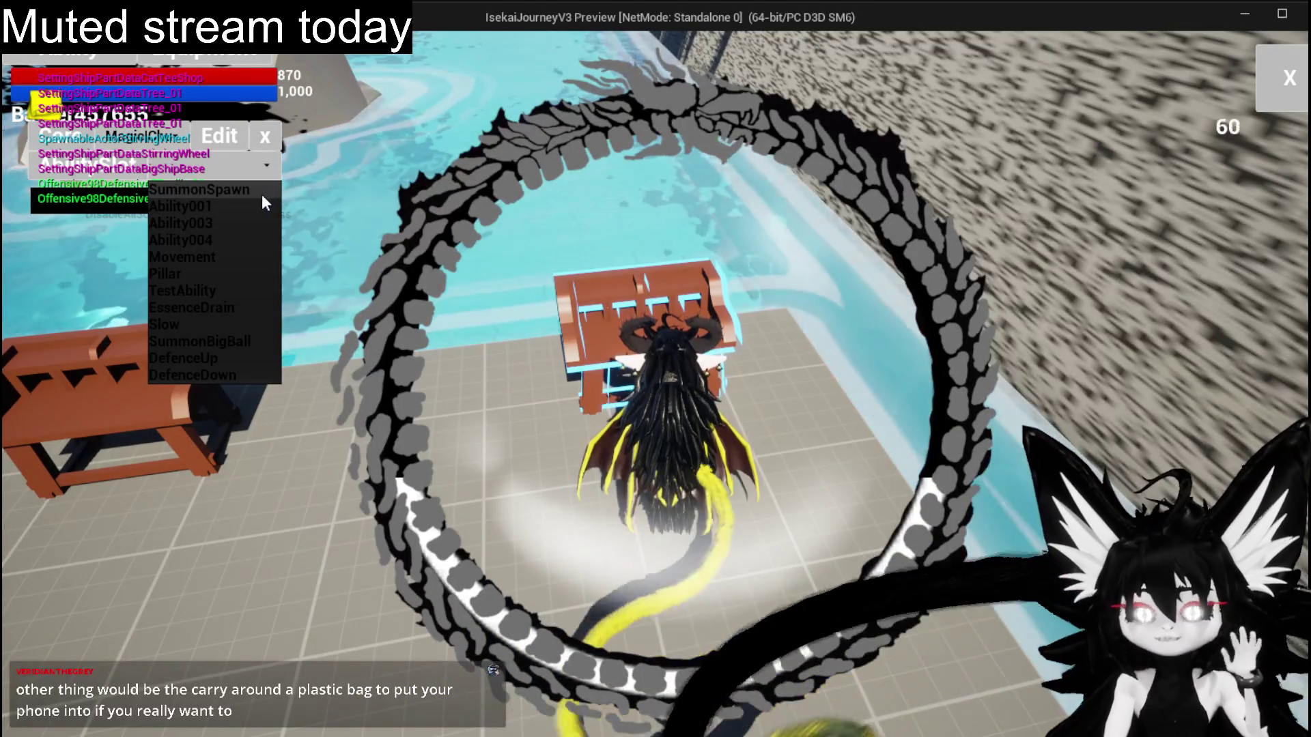
click(262, 205)
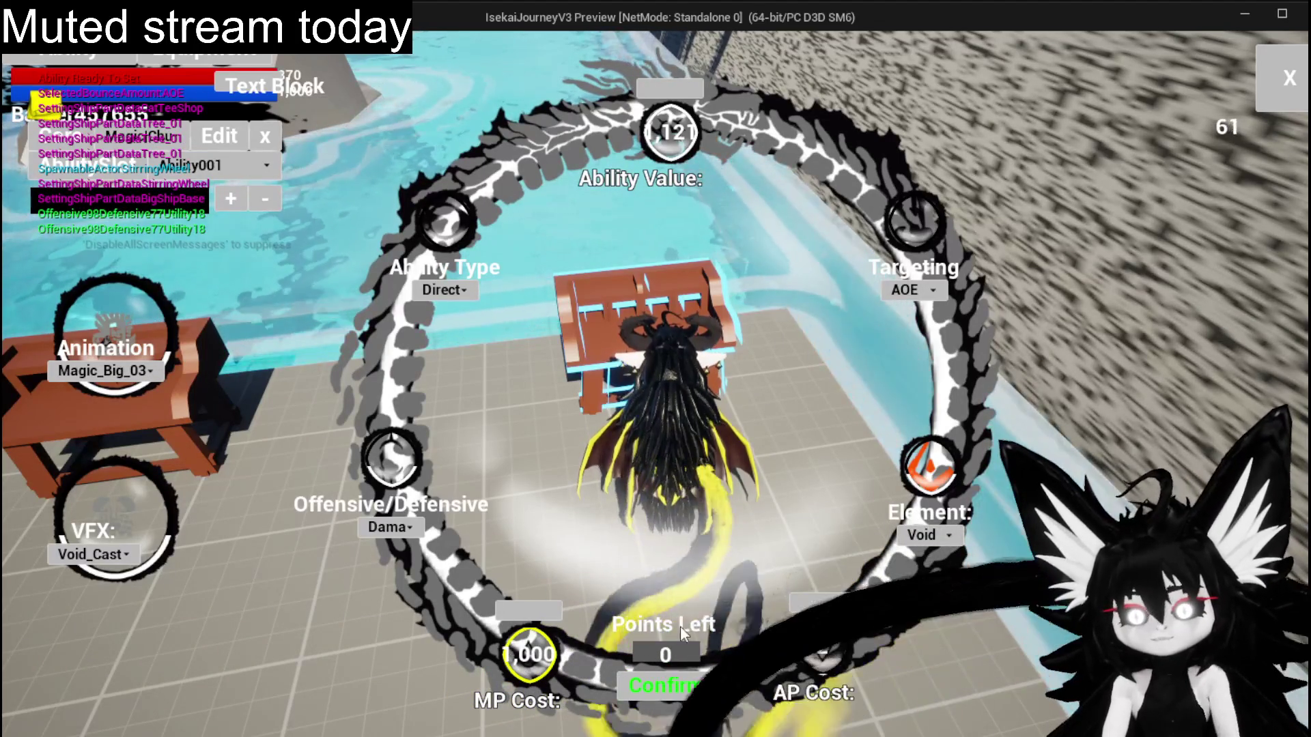
text(11)
key(Return)
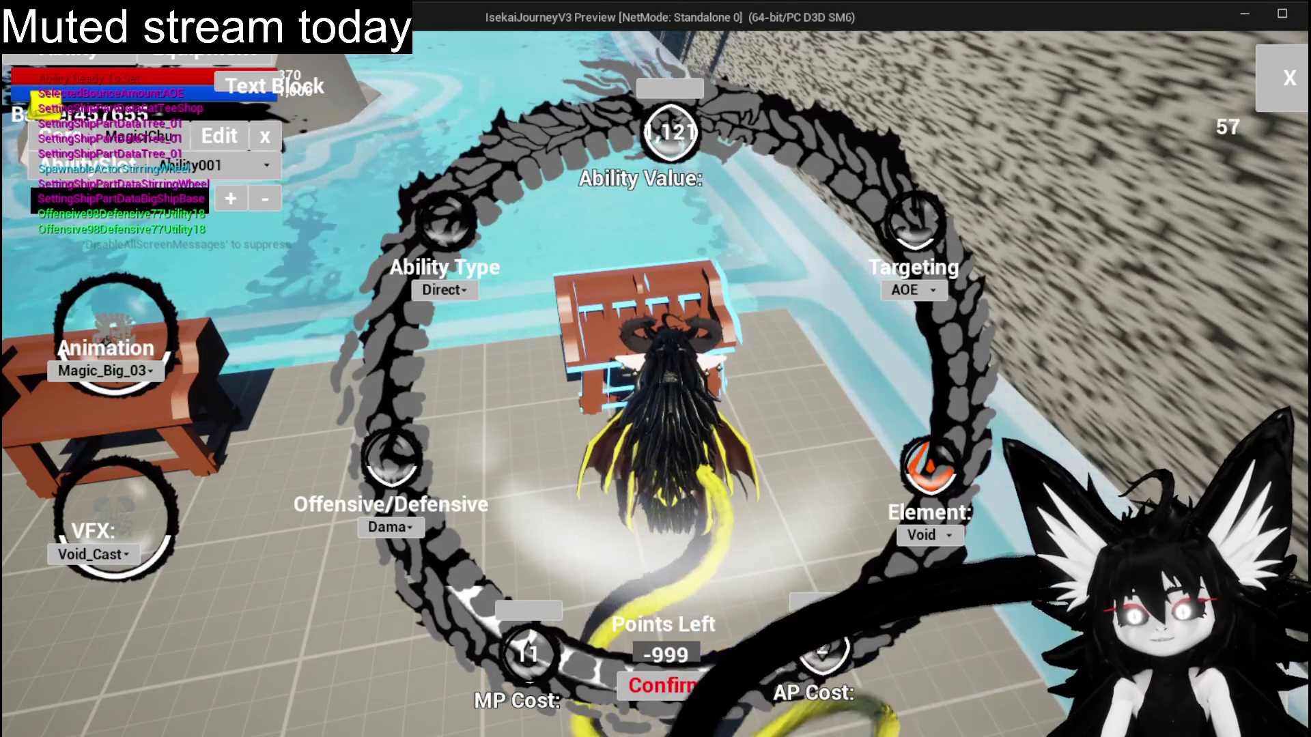
text(50)
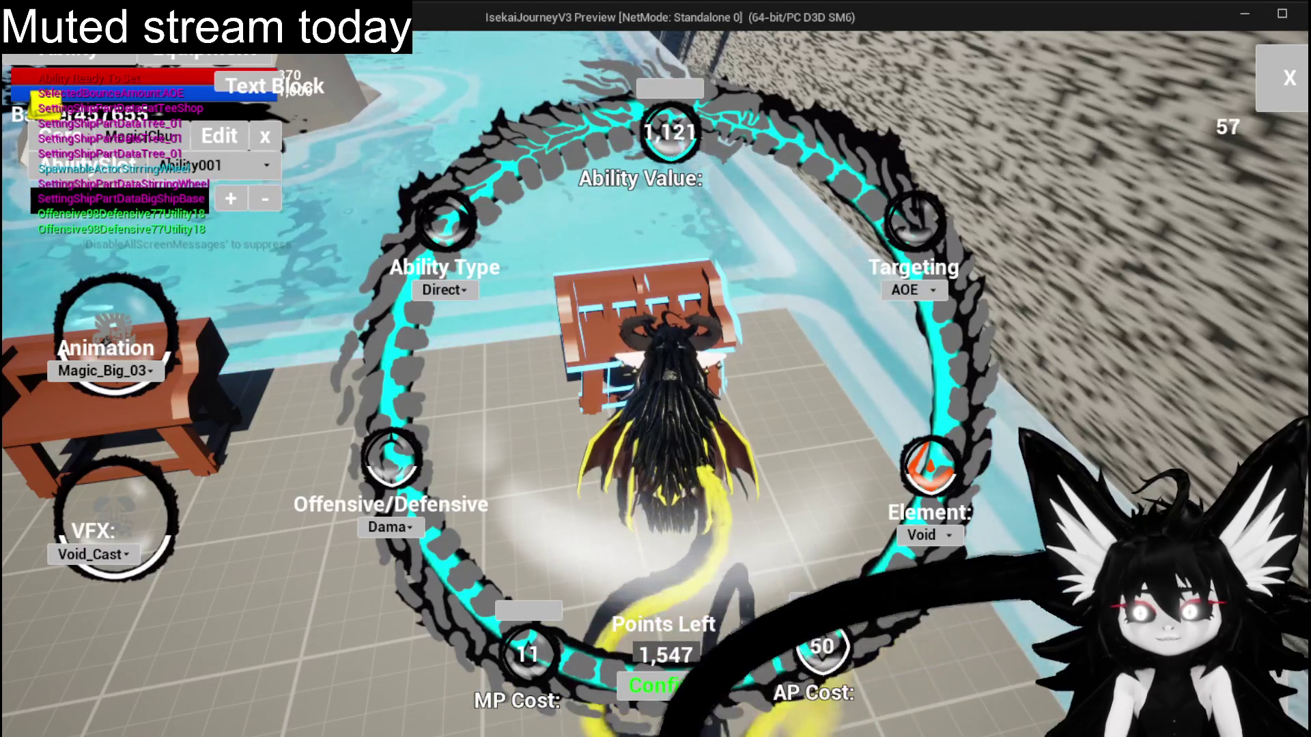
Set targeting to Bounce with value 5, ability type to Status, and choose its status effect.
click(911, 290)
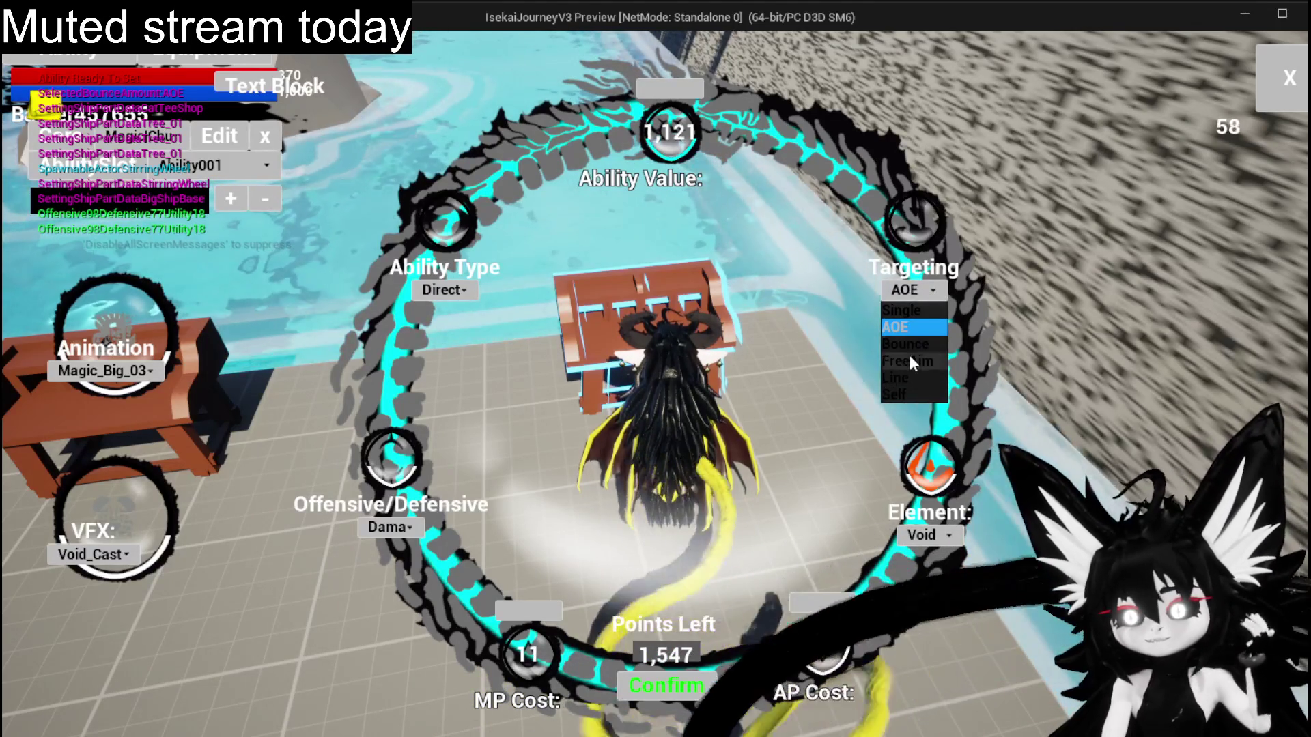
click(909, 344)
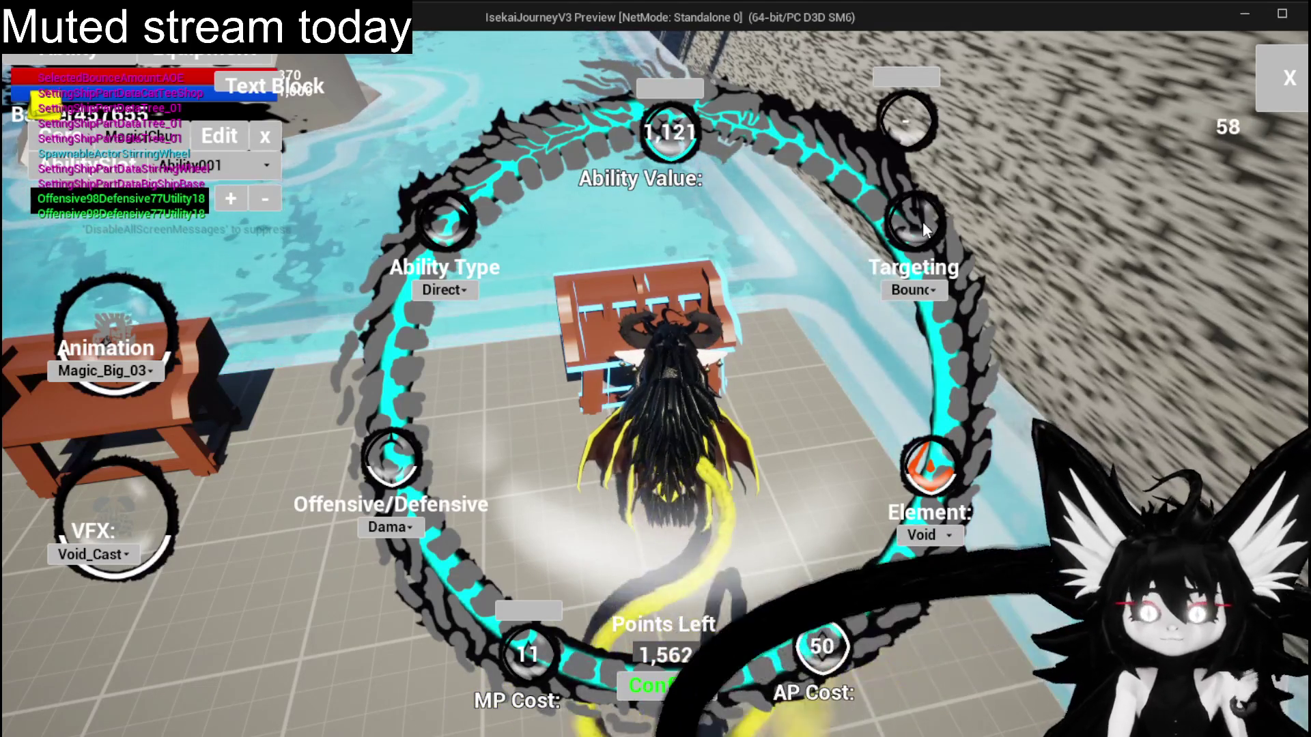
click(907, 120)
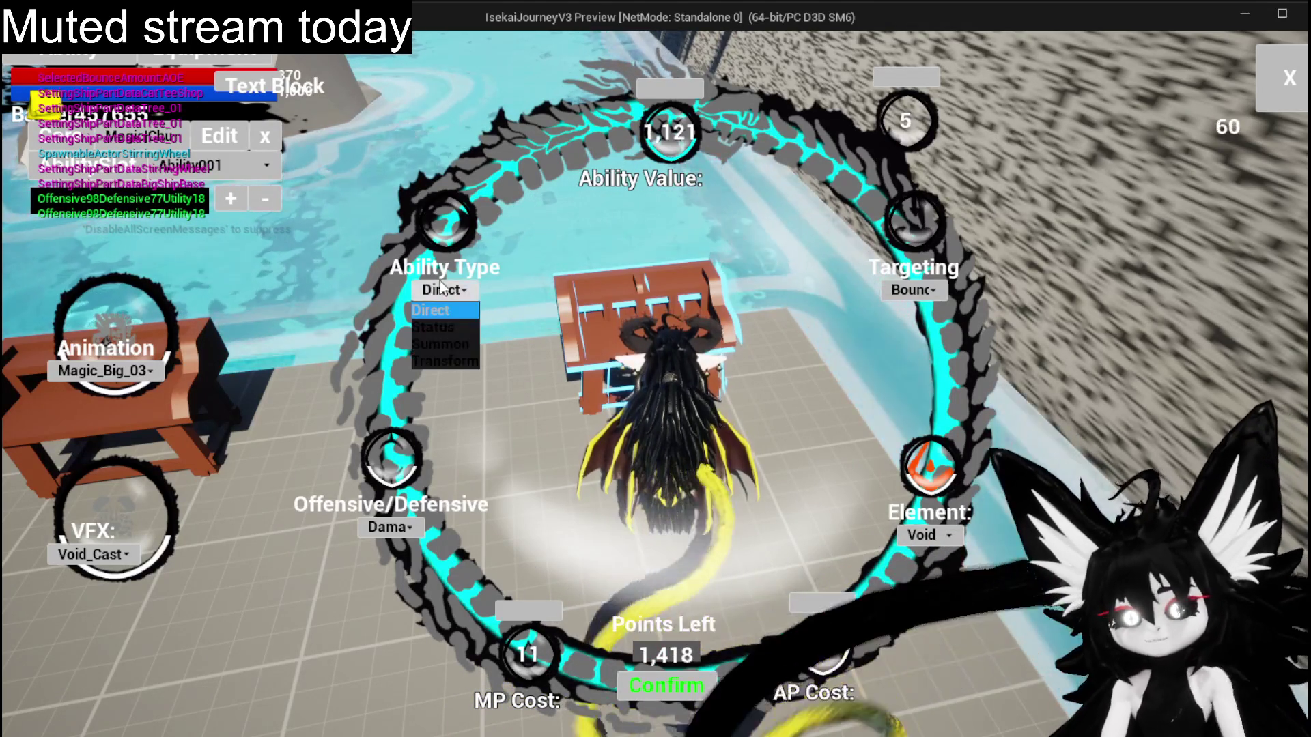
click(439, 327)
click(448, 312)
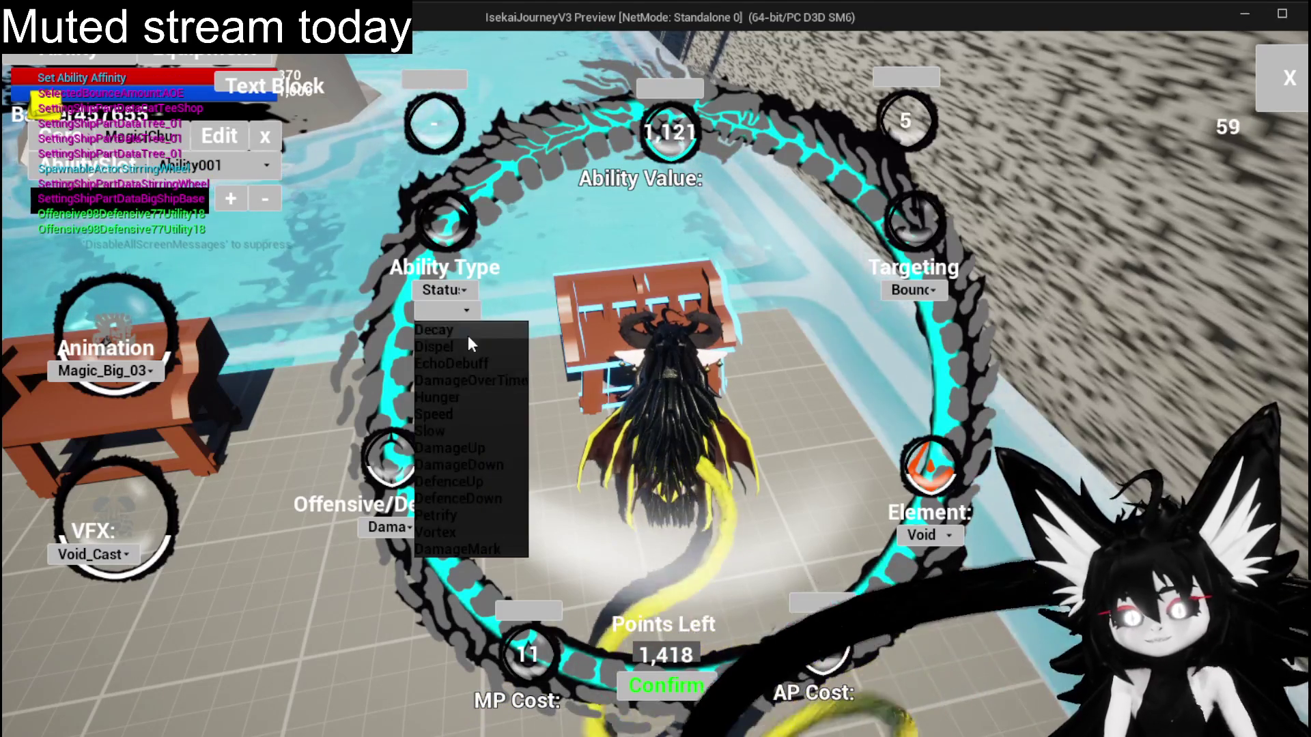
click(469, 454)
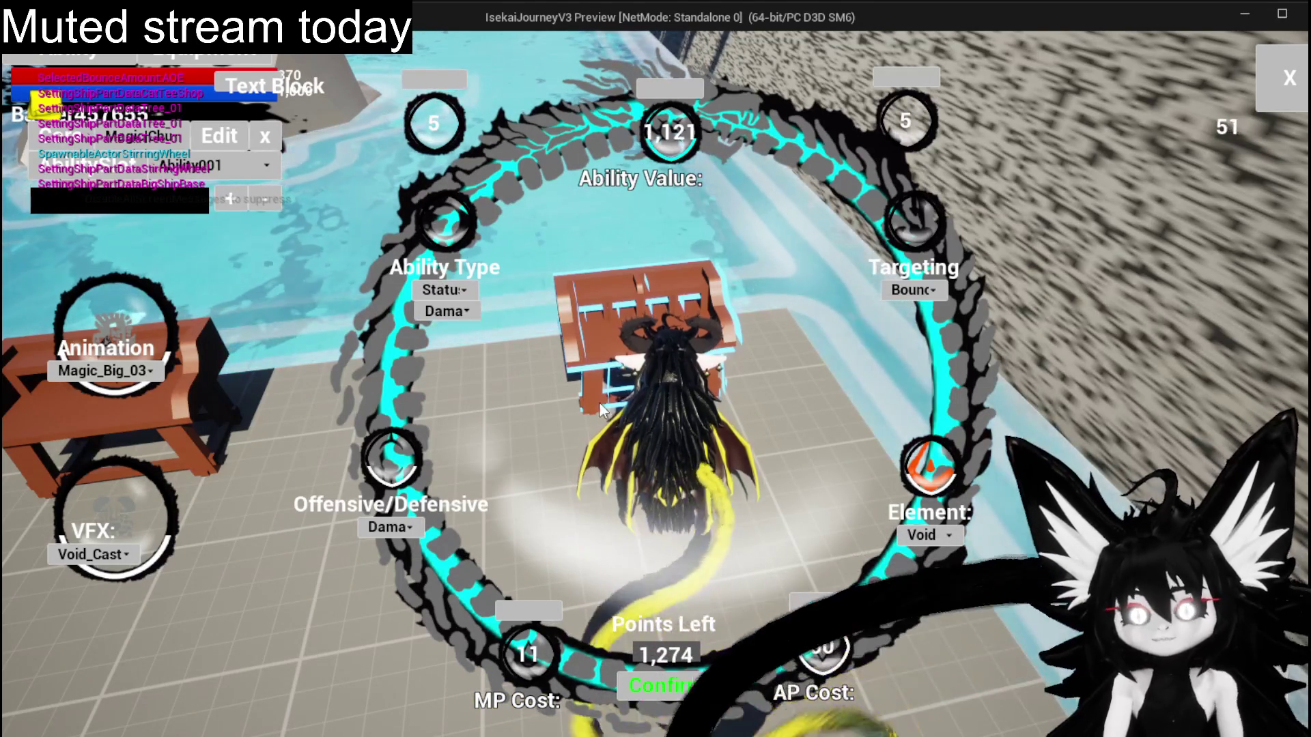
click(391, 526)
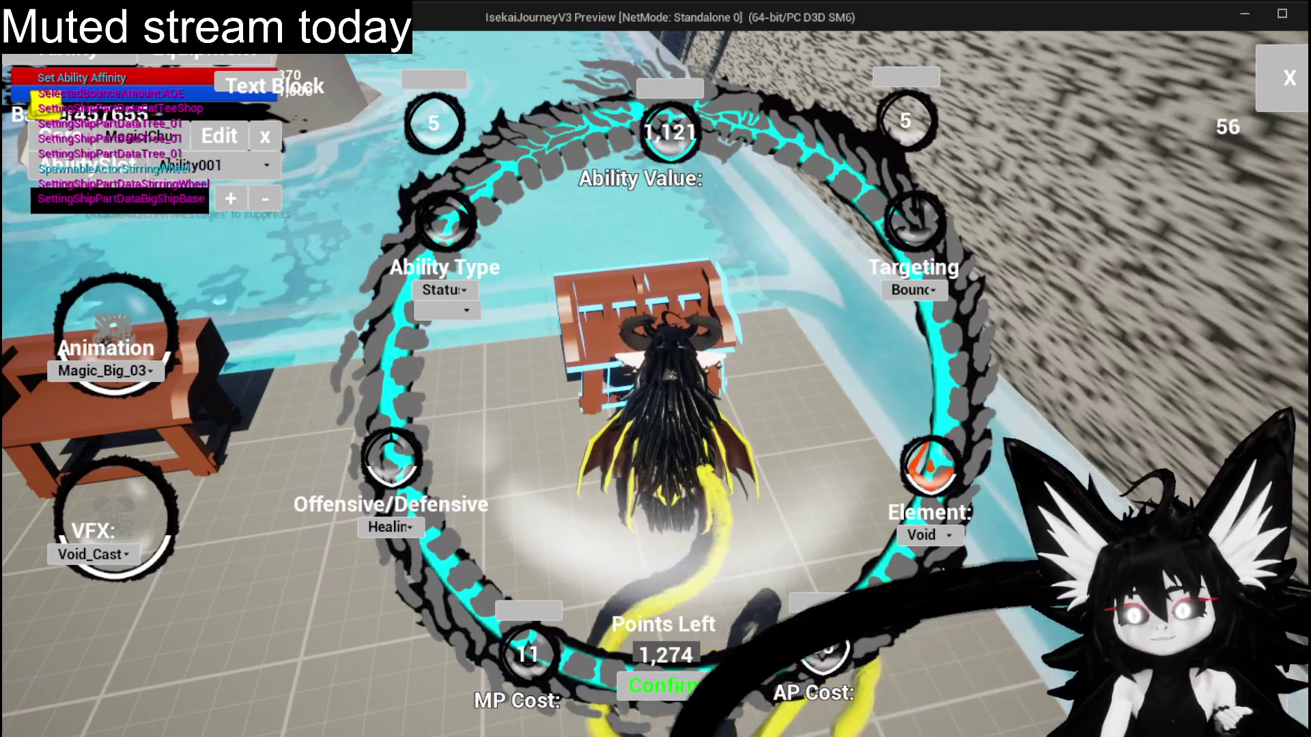
click(925, 579)
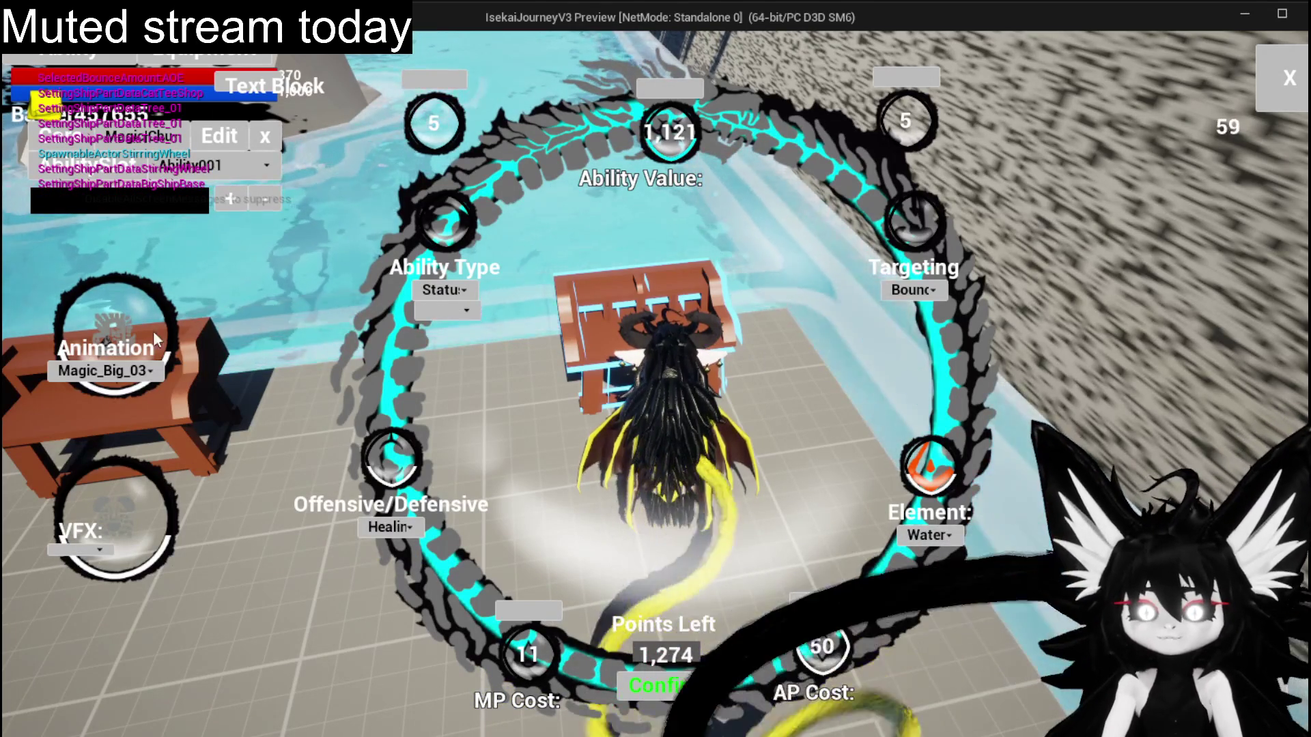
Set the element to Fire and the visual effect to Fire_Cast, then close the editor.
click(105, 371)
click(101, 540)
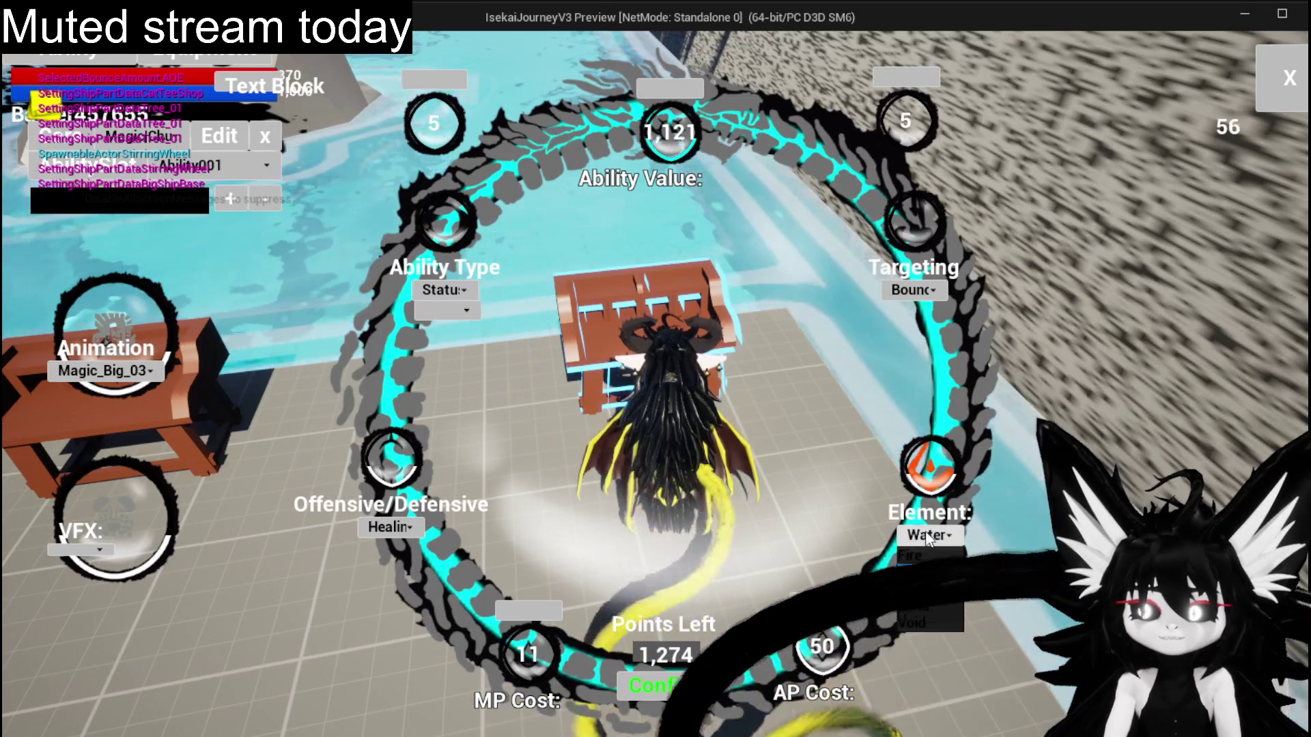
click(925, 534)
click(921, 555)
click(88, 554)
click(62, 591)
click(103, 559)
click(102, 575)
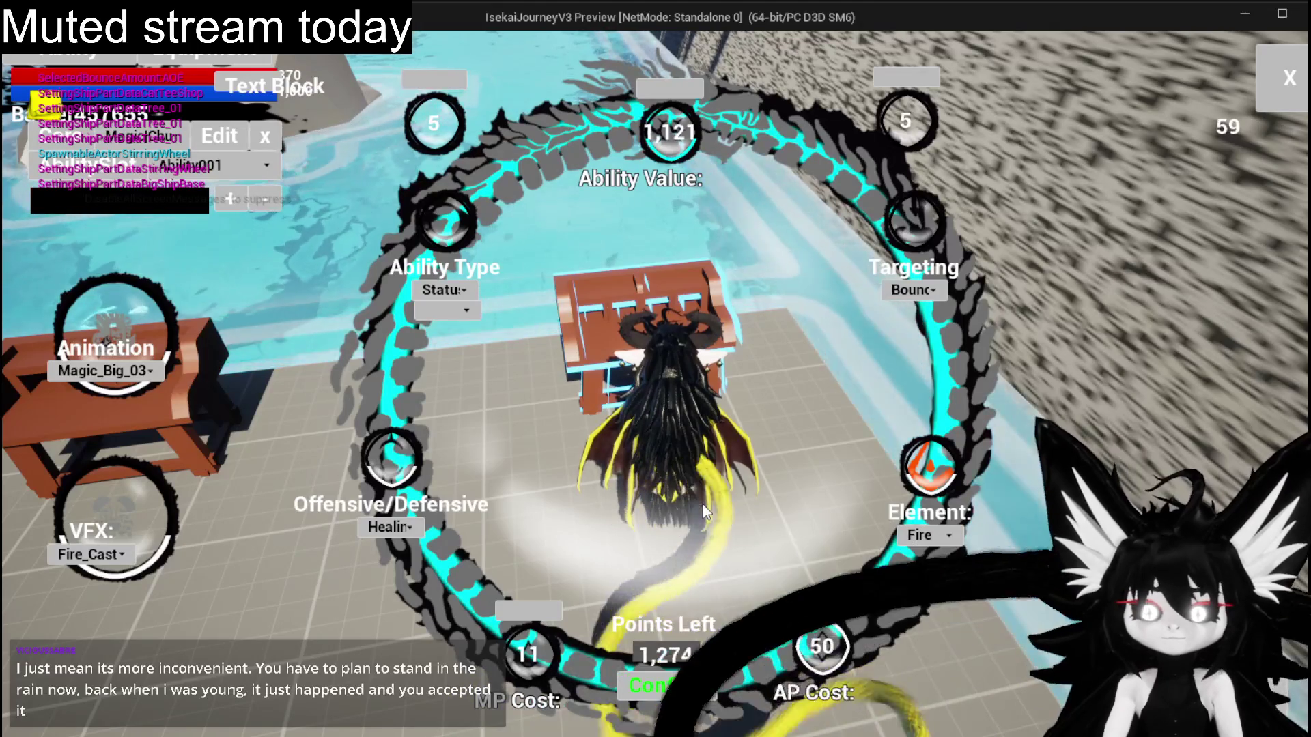
key(Escape)
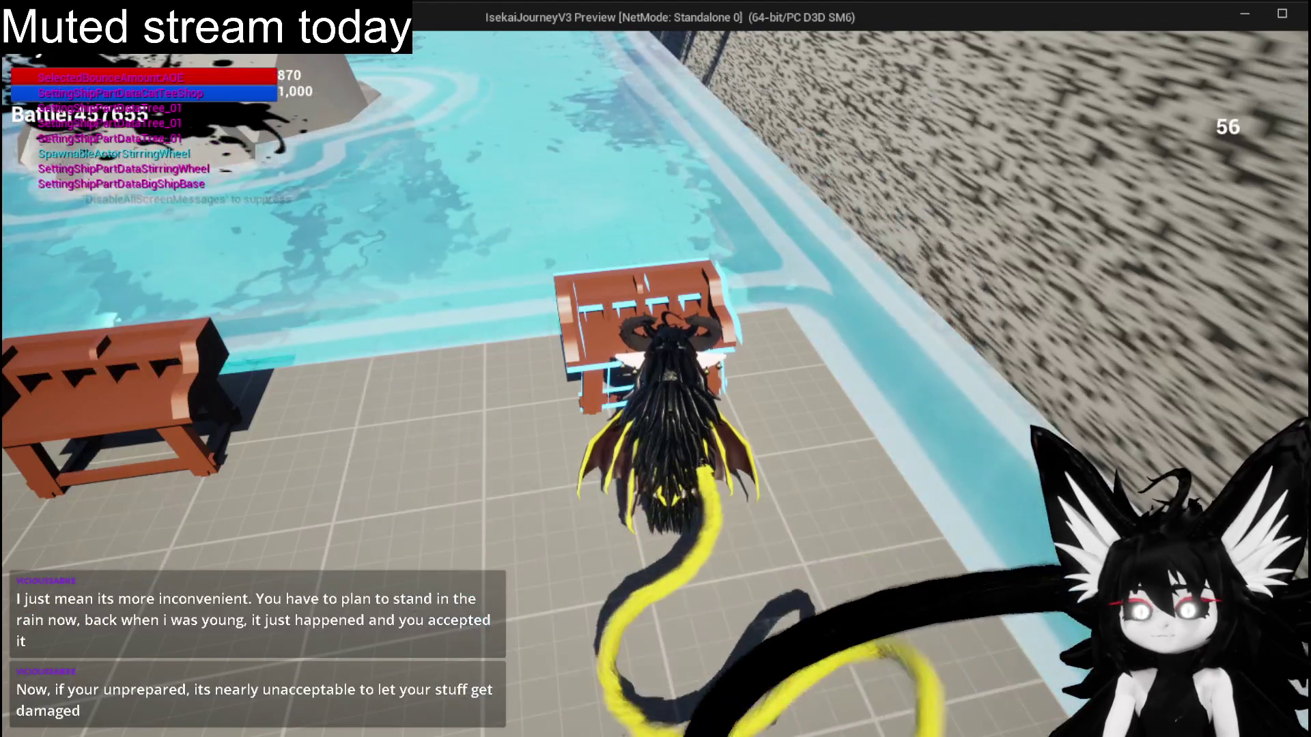
At the Cut Gems bench, raise Iron_Chest to Offensive 68 and Defensive 5, then close the menu.
key(w)
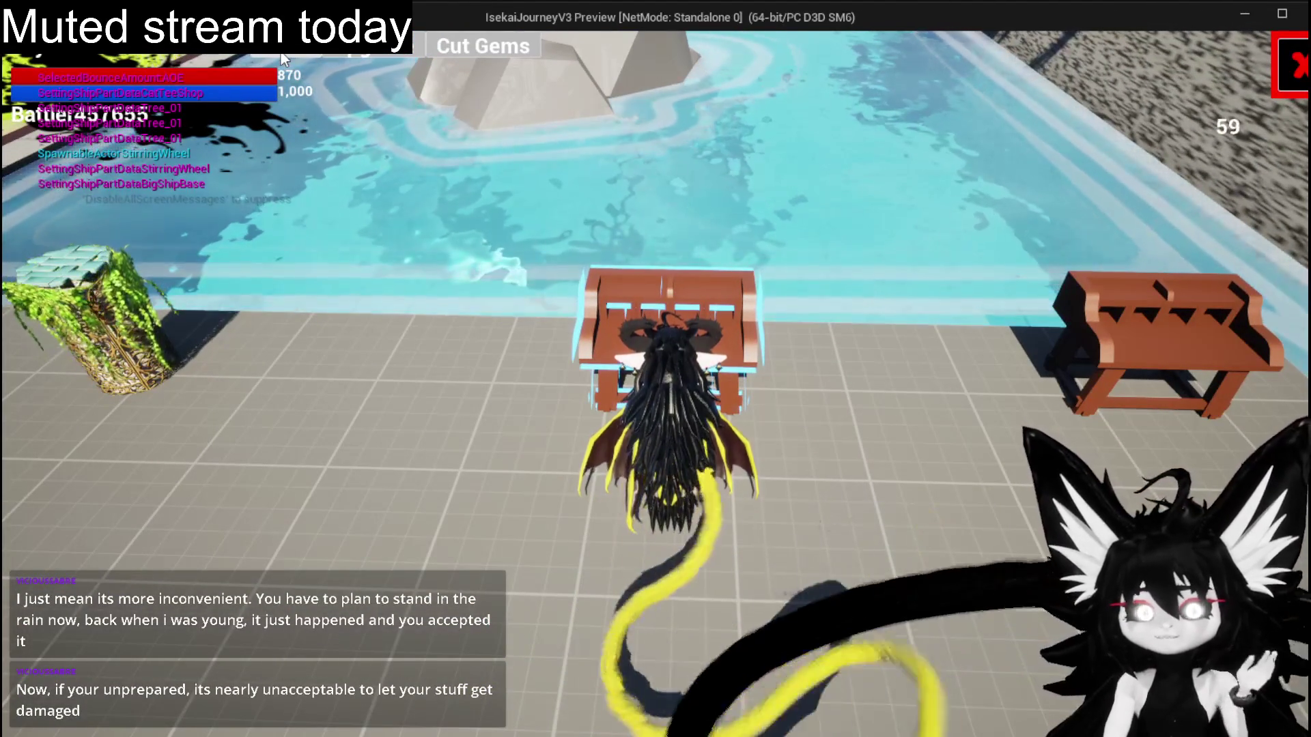
key(e)
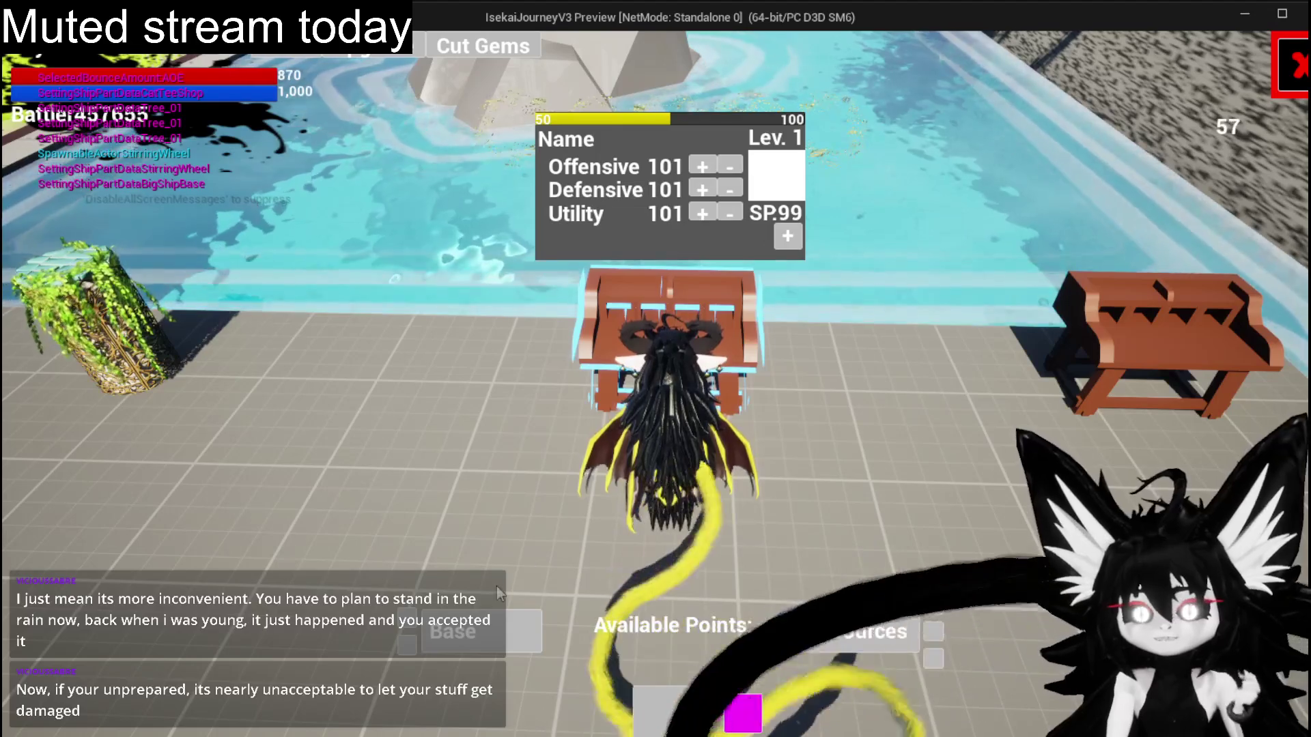
click(625, 329)
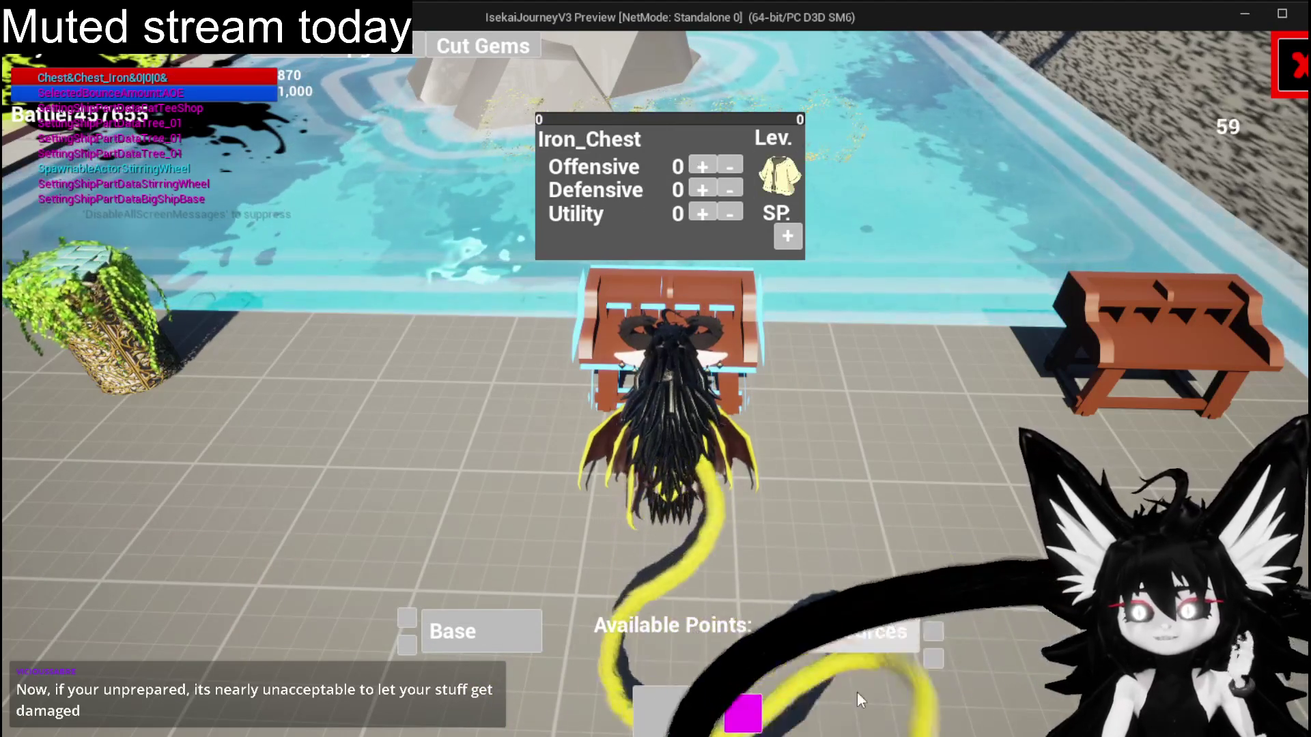
click(851, 657)
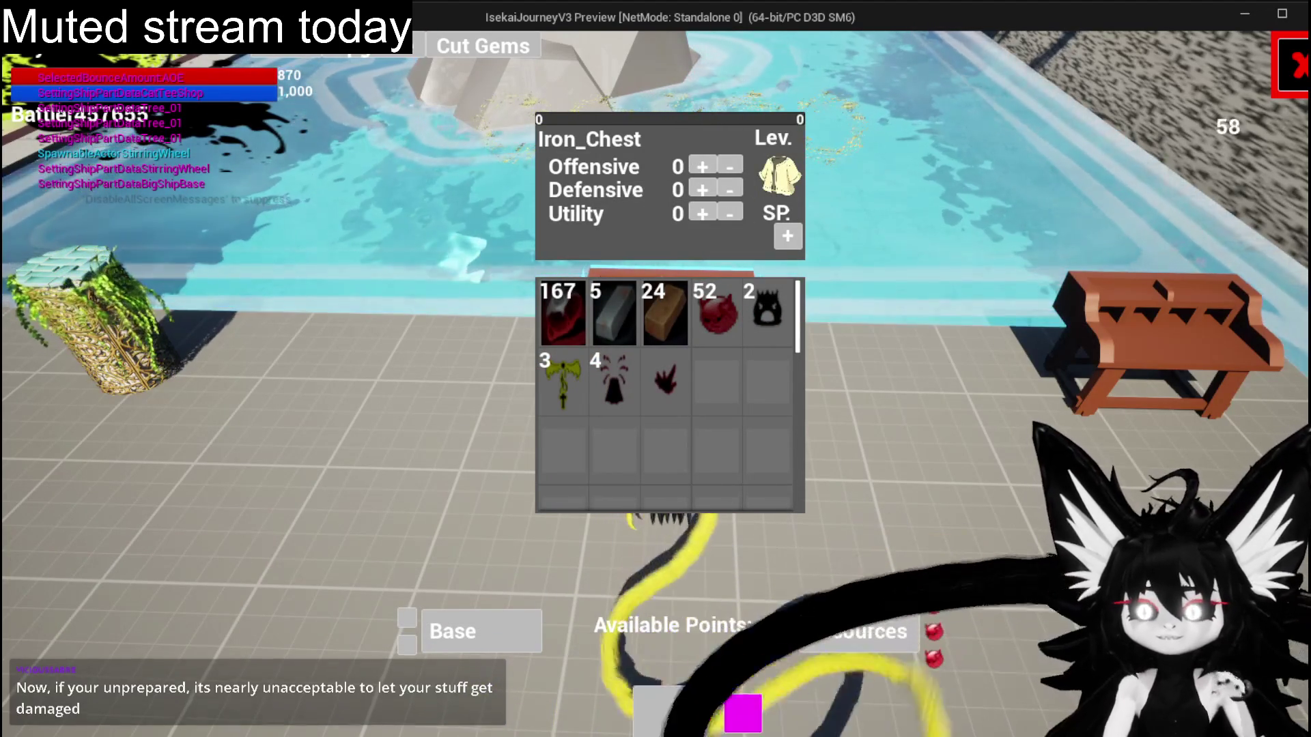
click(703, 172)
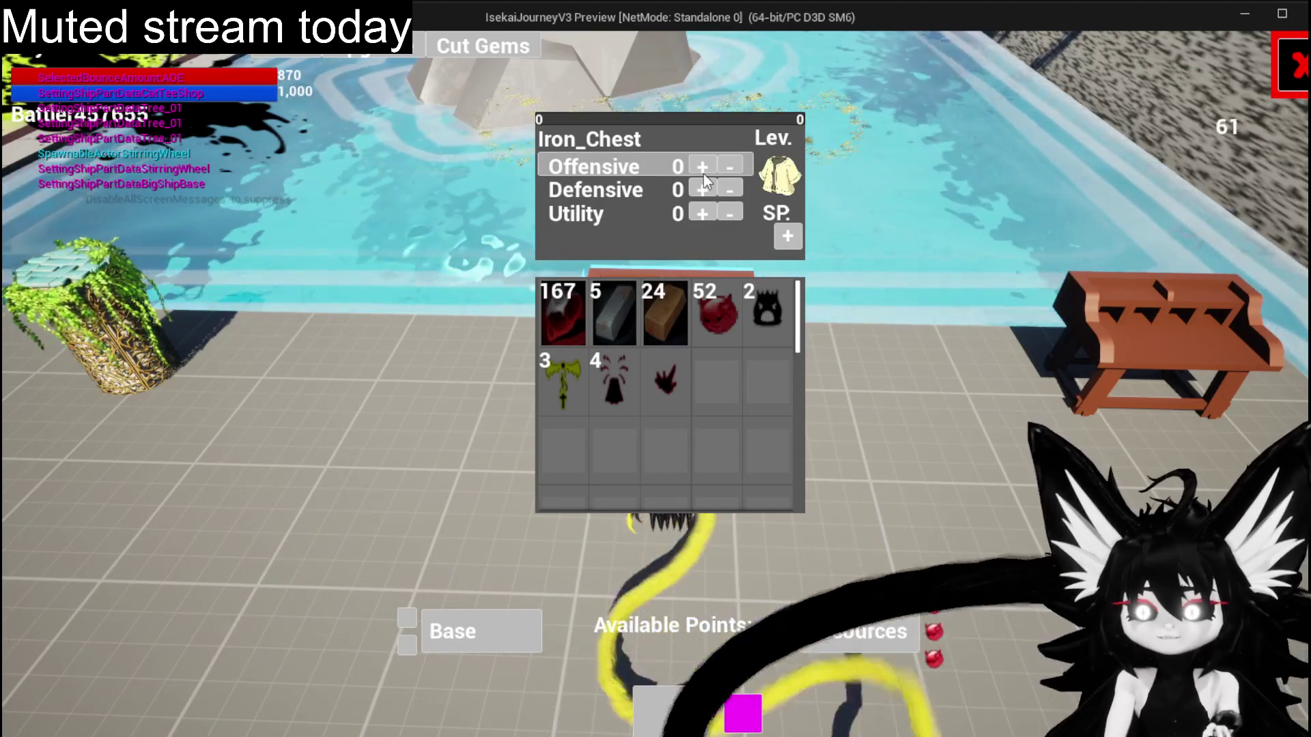
drag(703, 169, 703, 169)
click(692, 188)
click(693, 188)
click(693, 188)
click(693, 188)
click(694, 188)
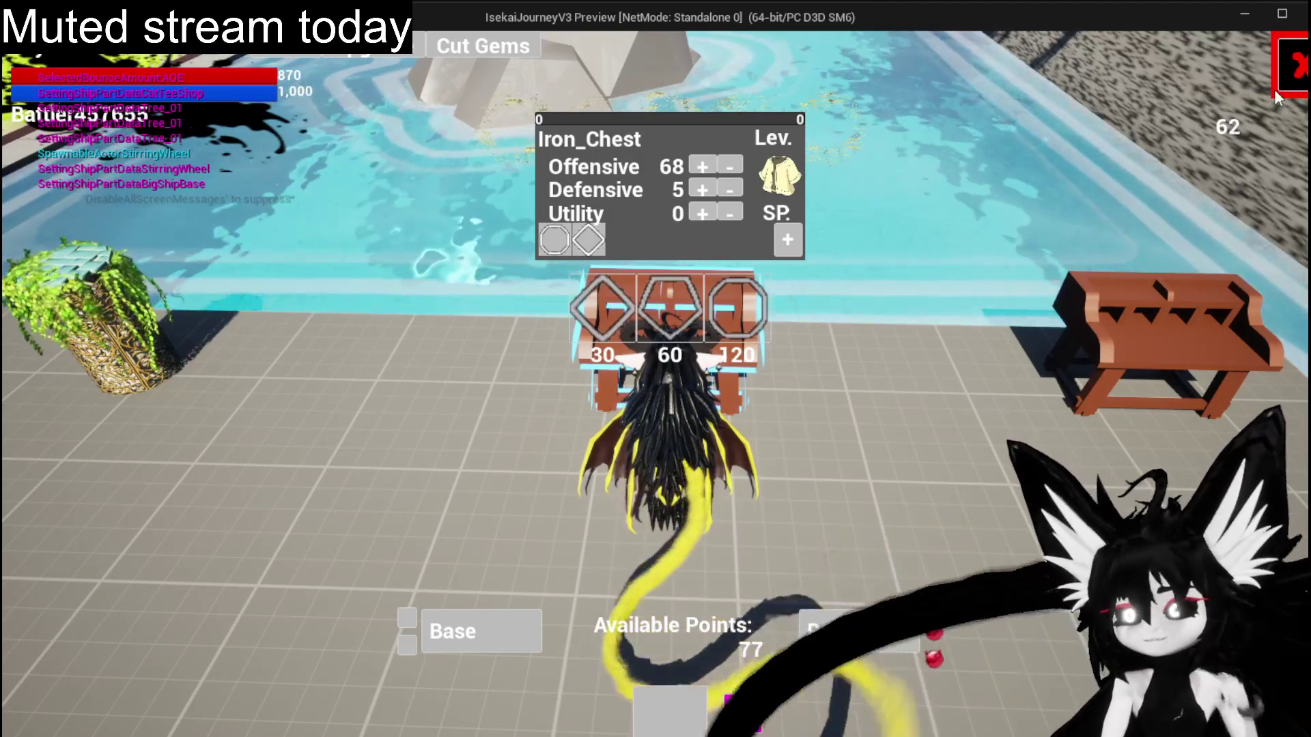
key(Escape)
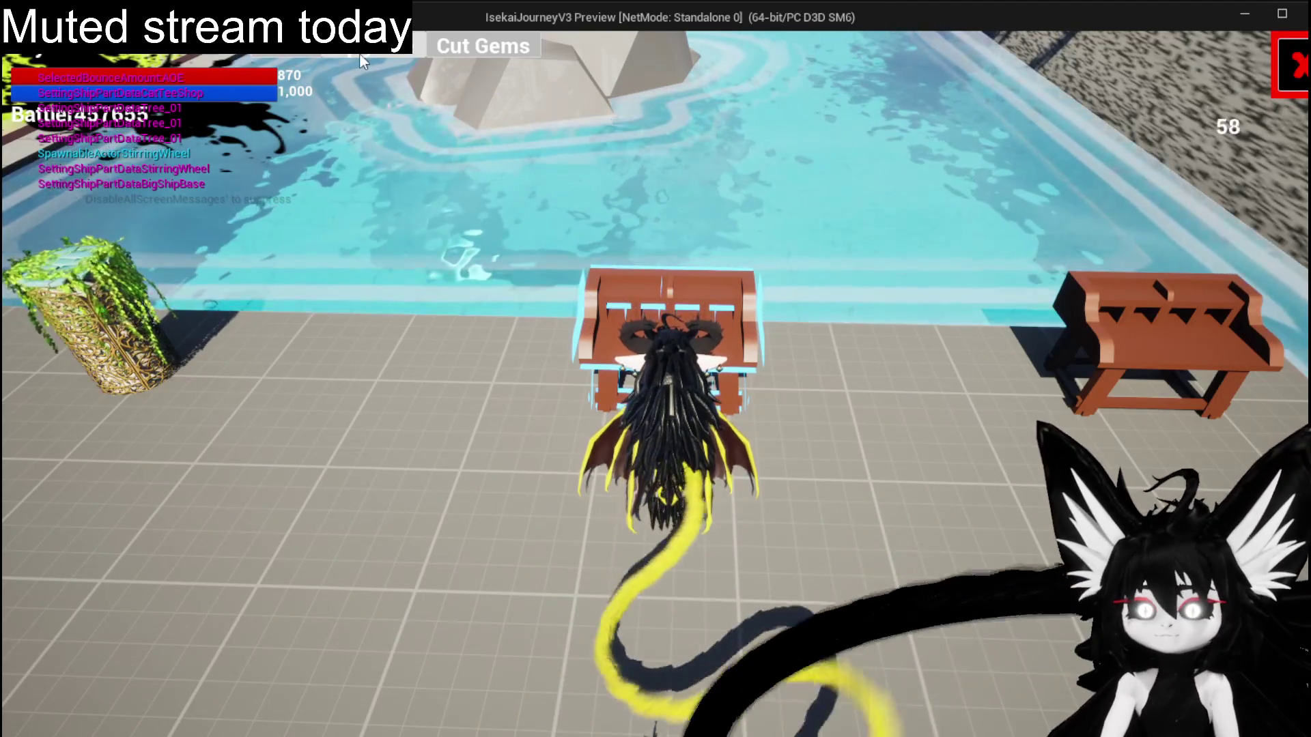
Upgrade Iron_Hands by spending 200 essence from the inventory.
key(i)
mouse_move(203, 87)
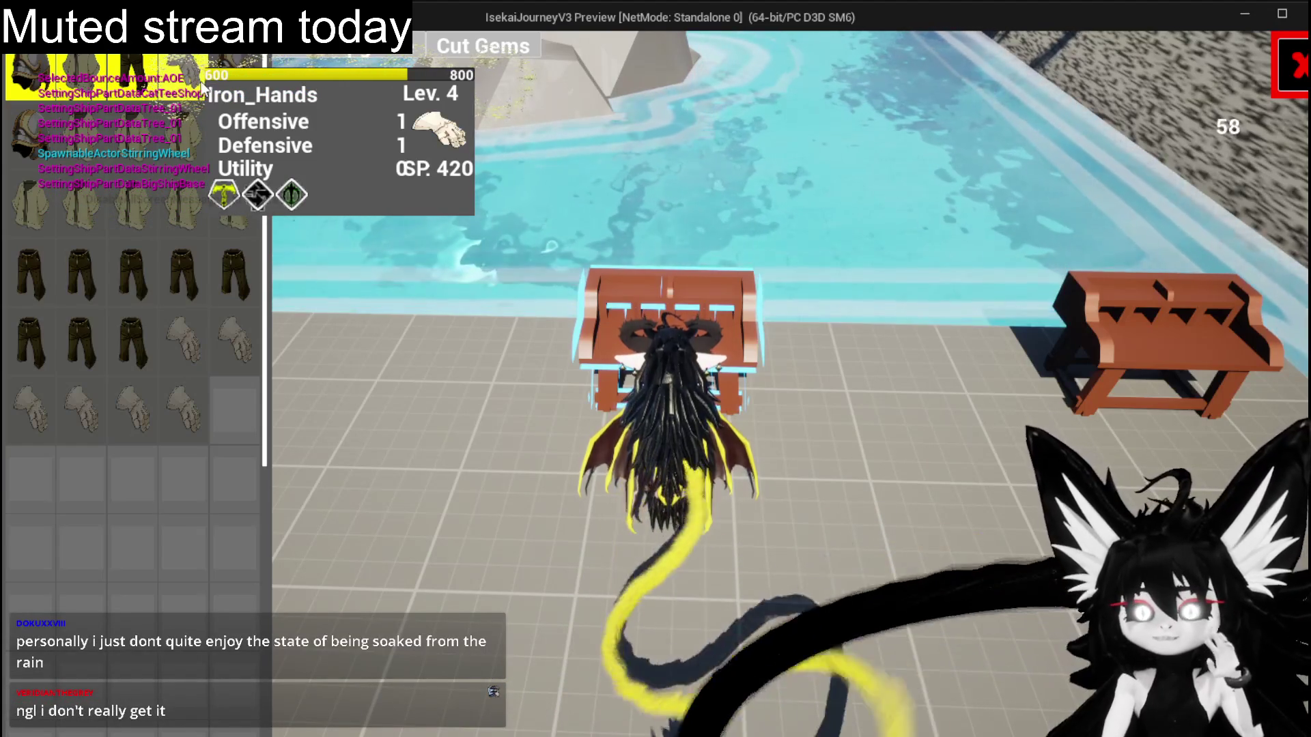
click(204, 87)
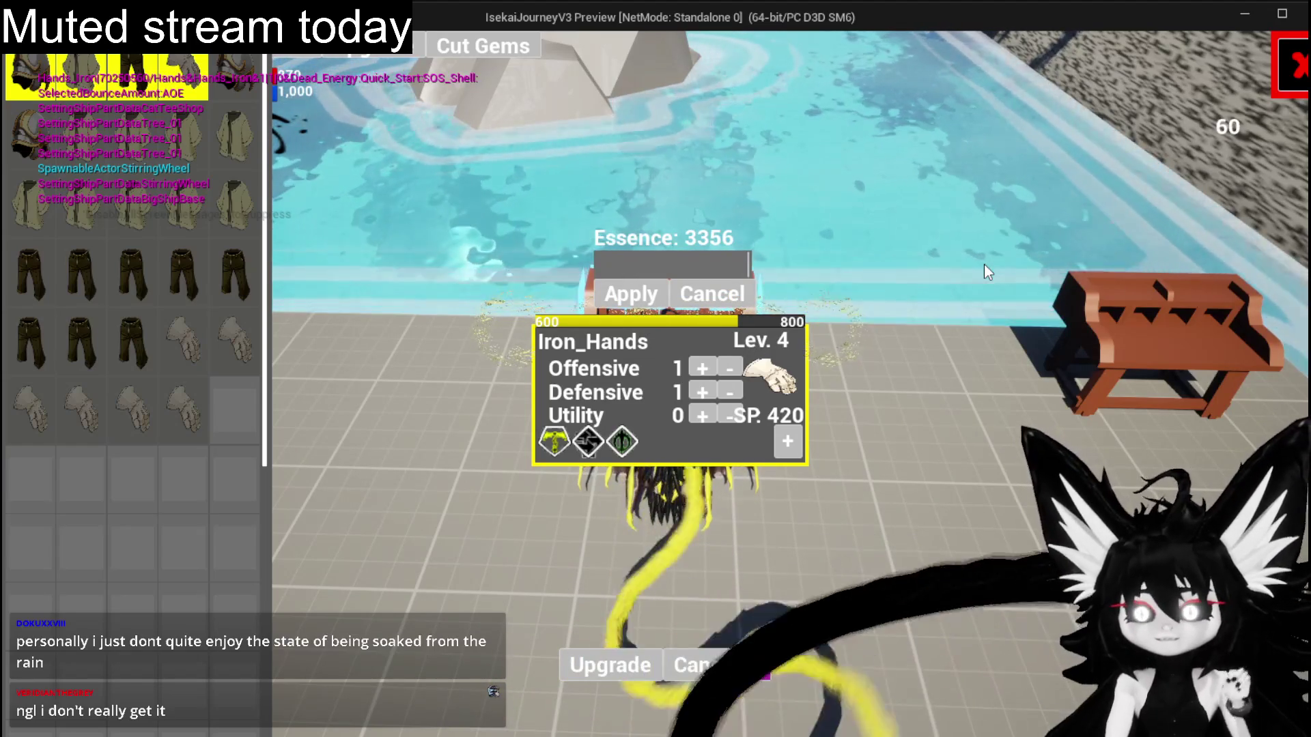
text(200)
click(656, 288)
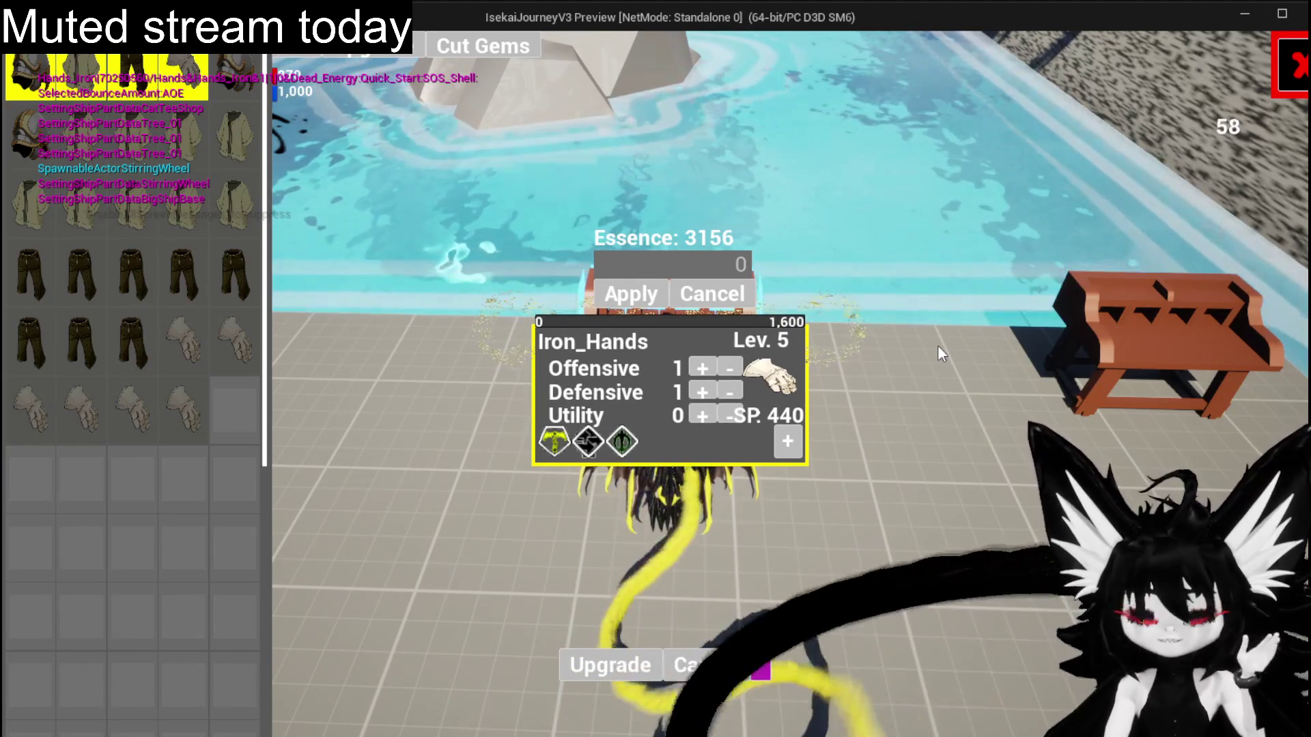
Add a 30-point gem slot, raise Offensive to 21, socket a red gem, and close the inventory.
click(787, 442)
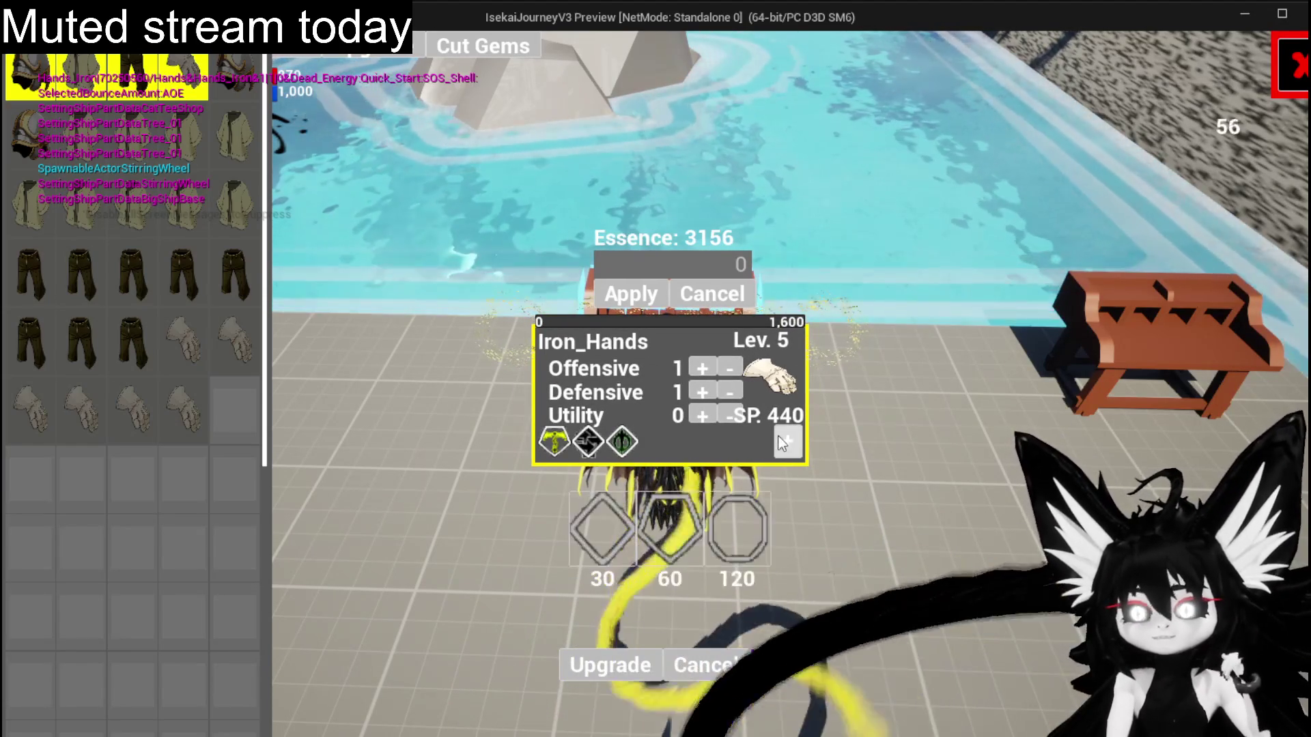
click(614, 515)
drag(706, 370, 706, 370)
click(655, 442)
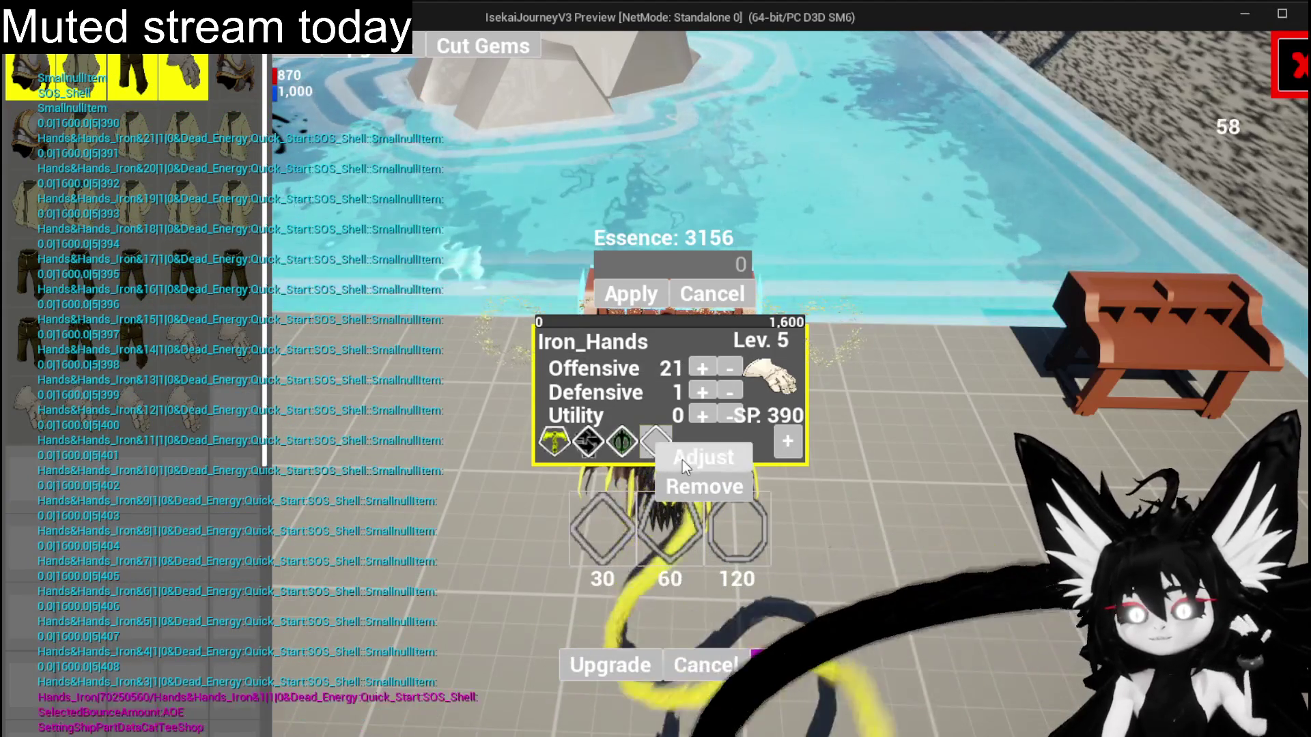
click(683, 458)
click(1180, 145)
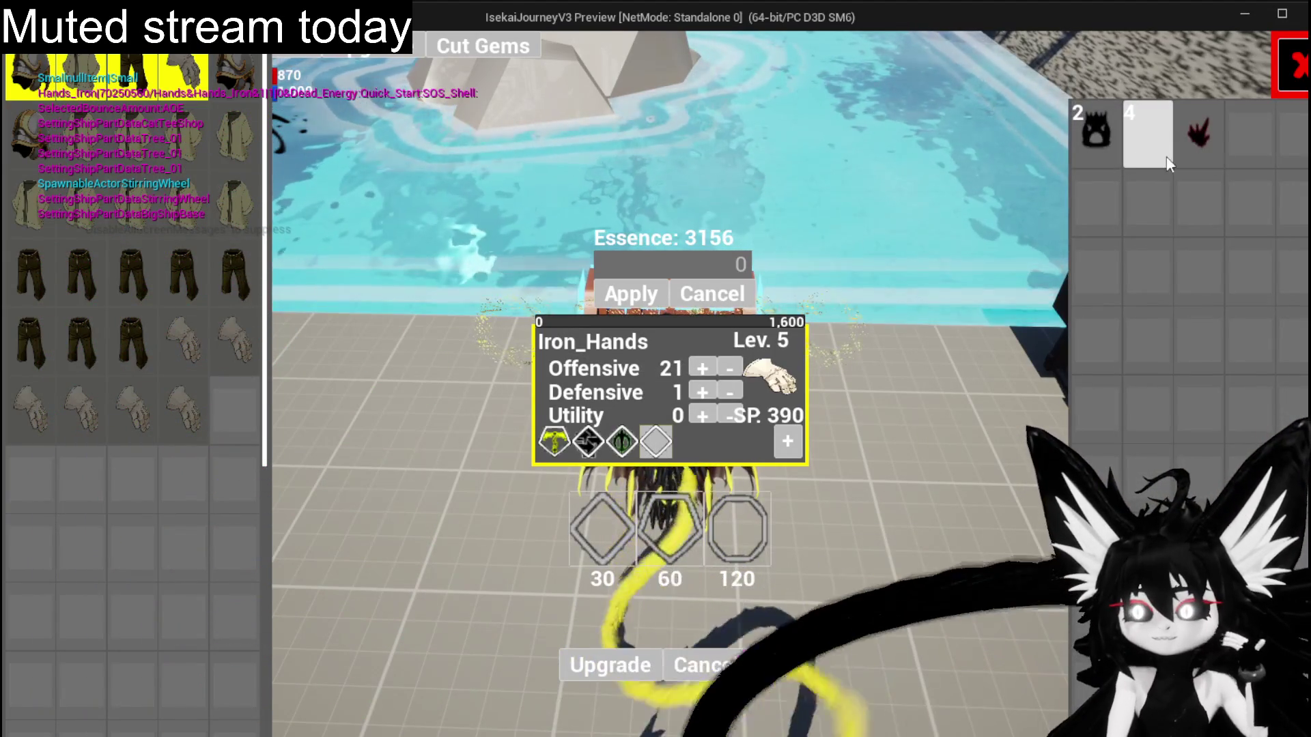
click(585, 444)
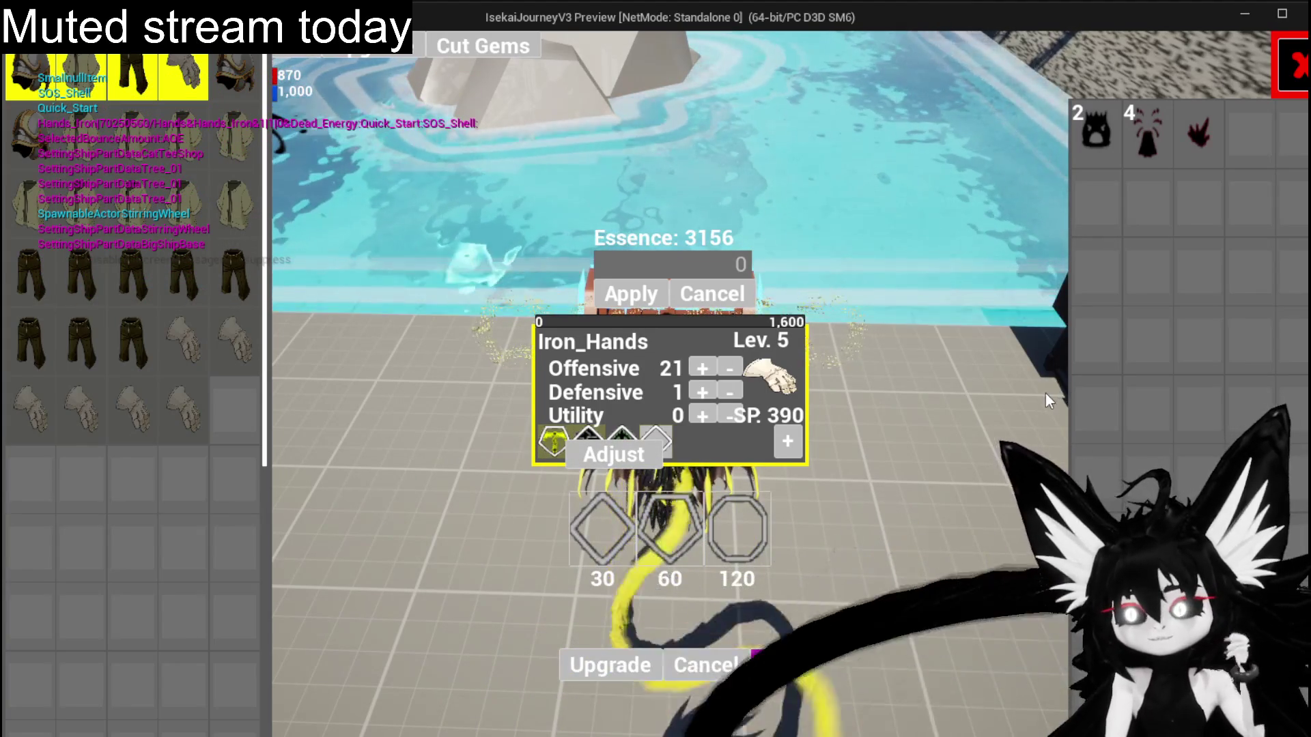
click(693, 292)
key(i)
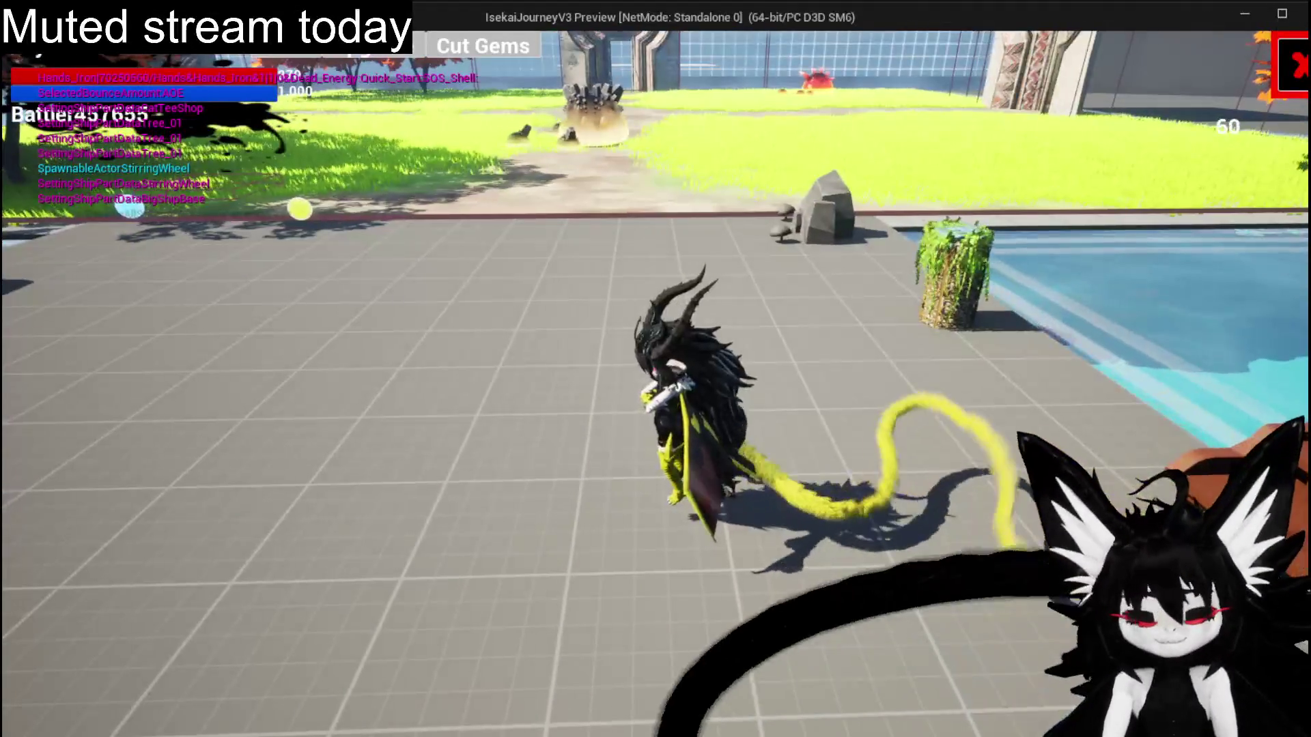
Stop the preview, save all changes, and launch the preview again.
key(Escape)
key(ctrl+s)
key(alt+p)
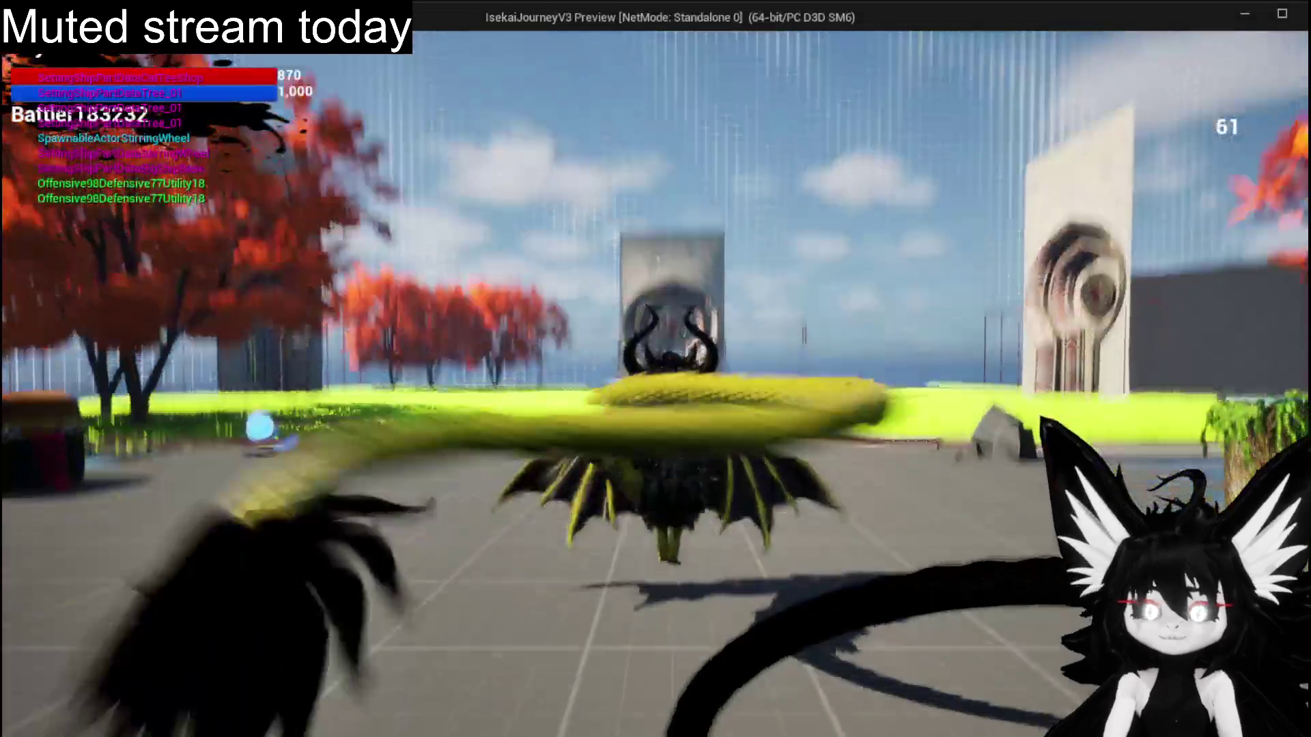
Run and dash across the courtyard into the spiky earth slime to trigger a battle.
key(w)
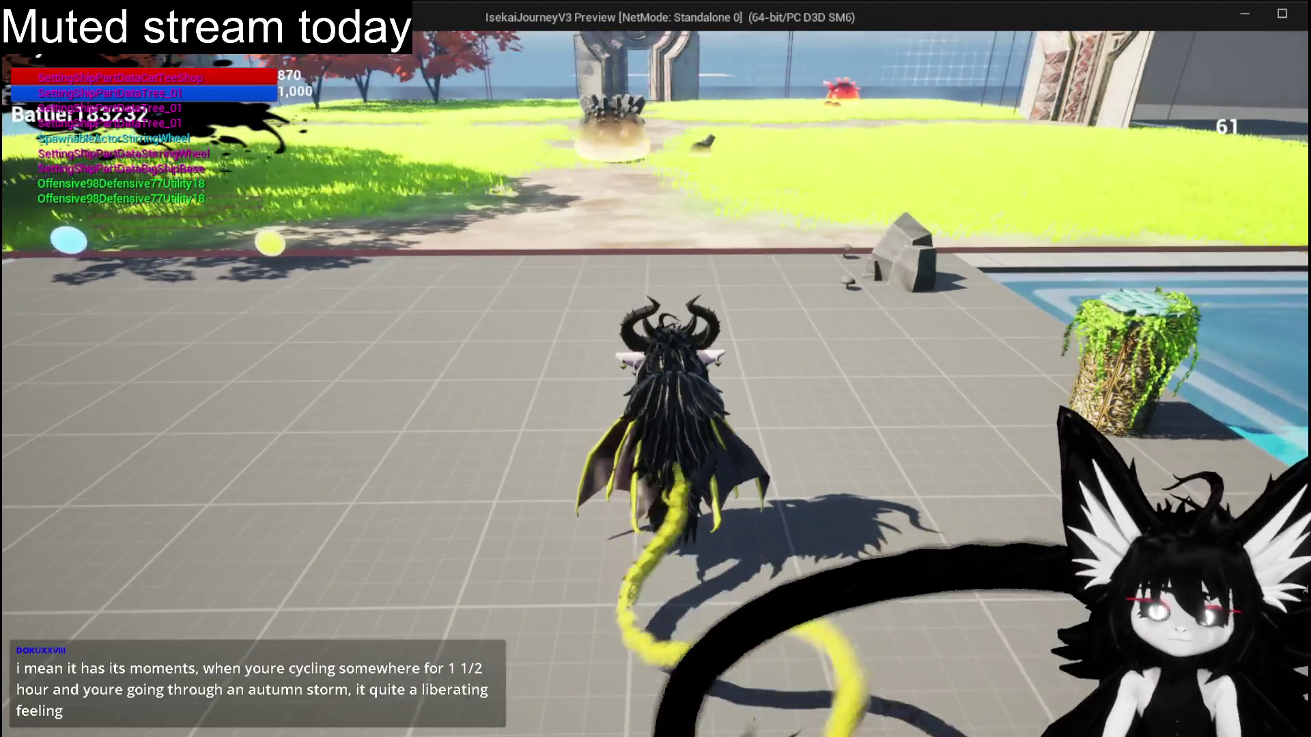
key(d)
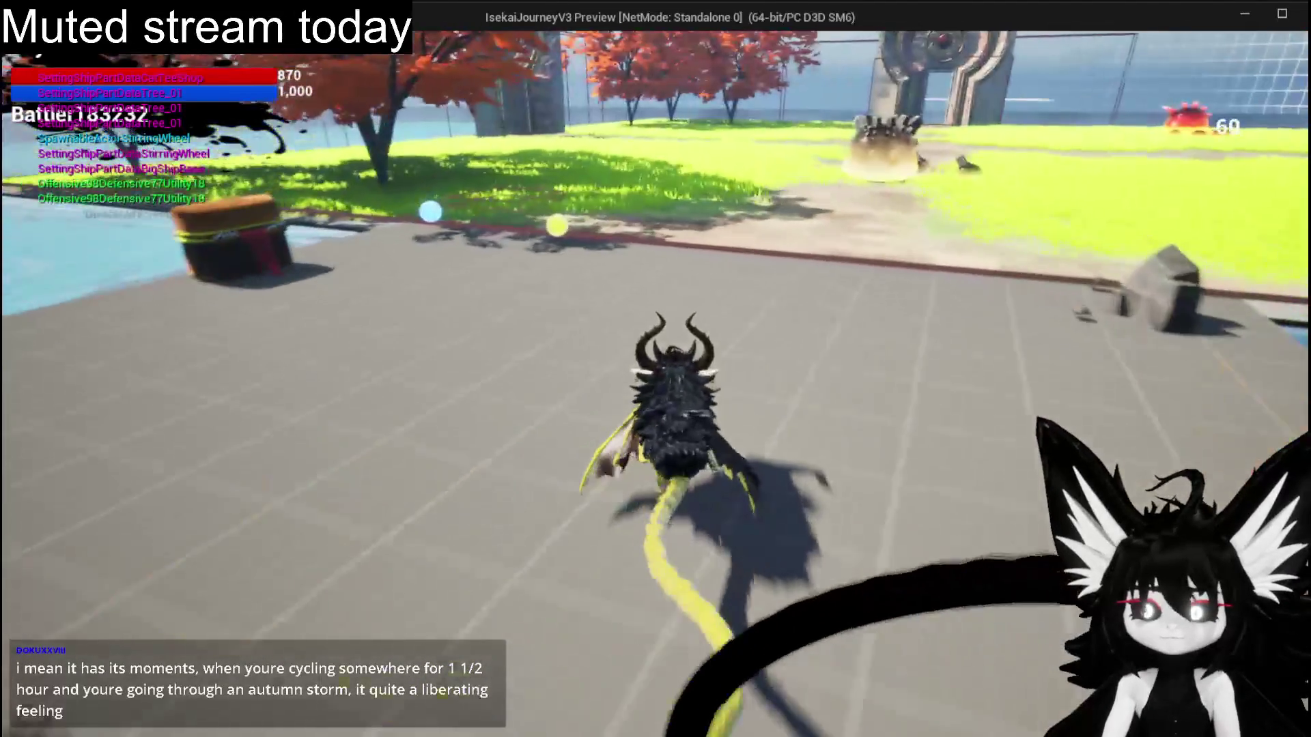
key(space)
key(w)
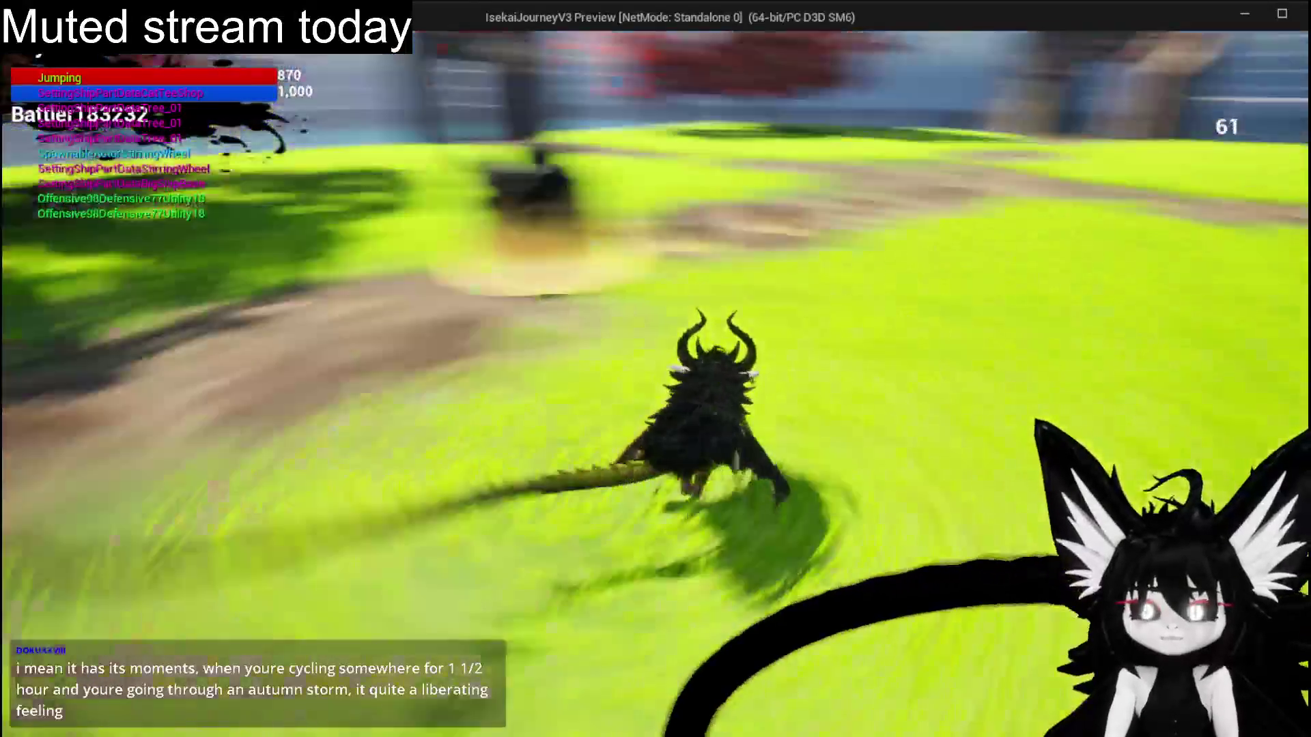
key(d)
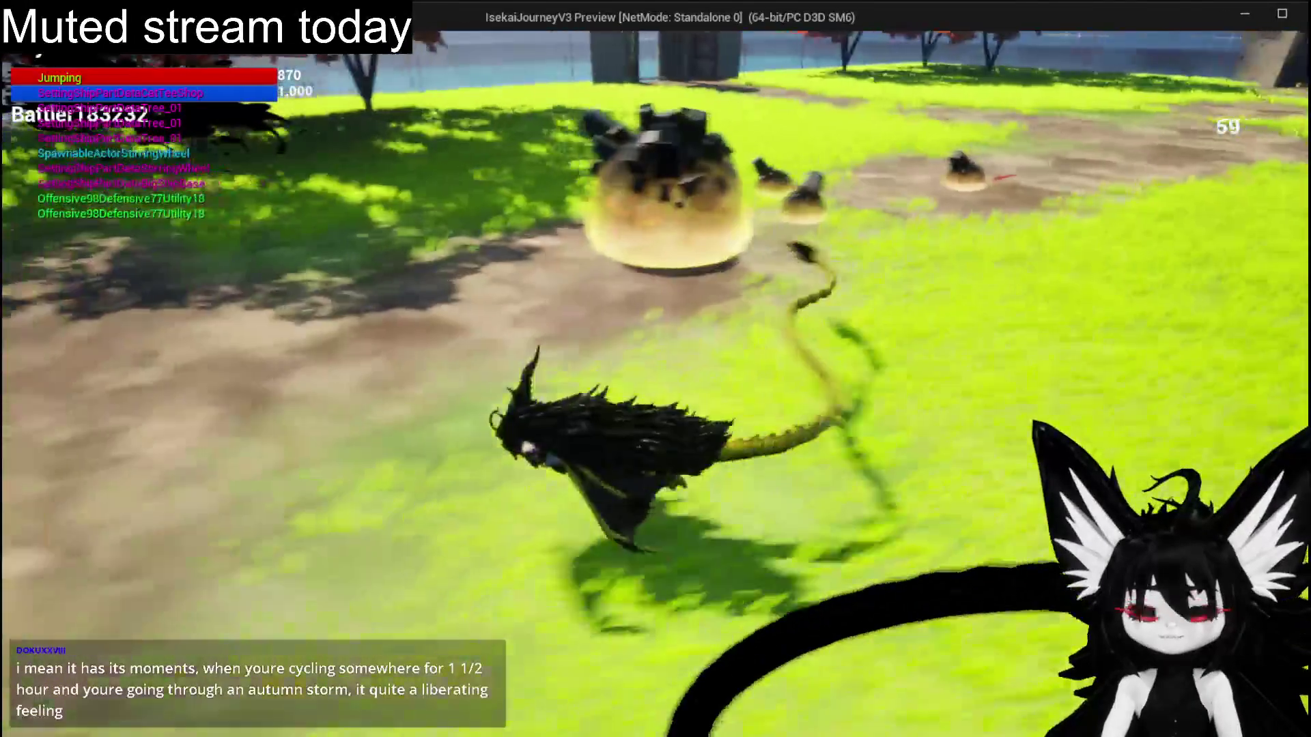
key(w)
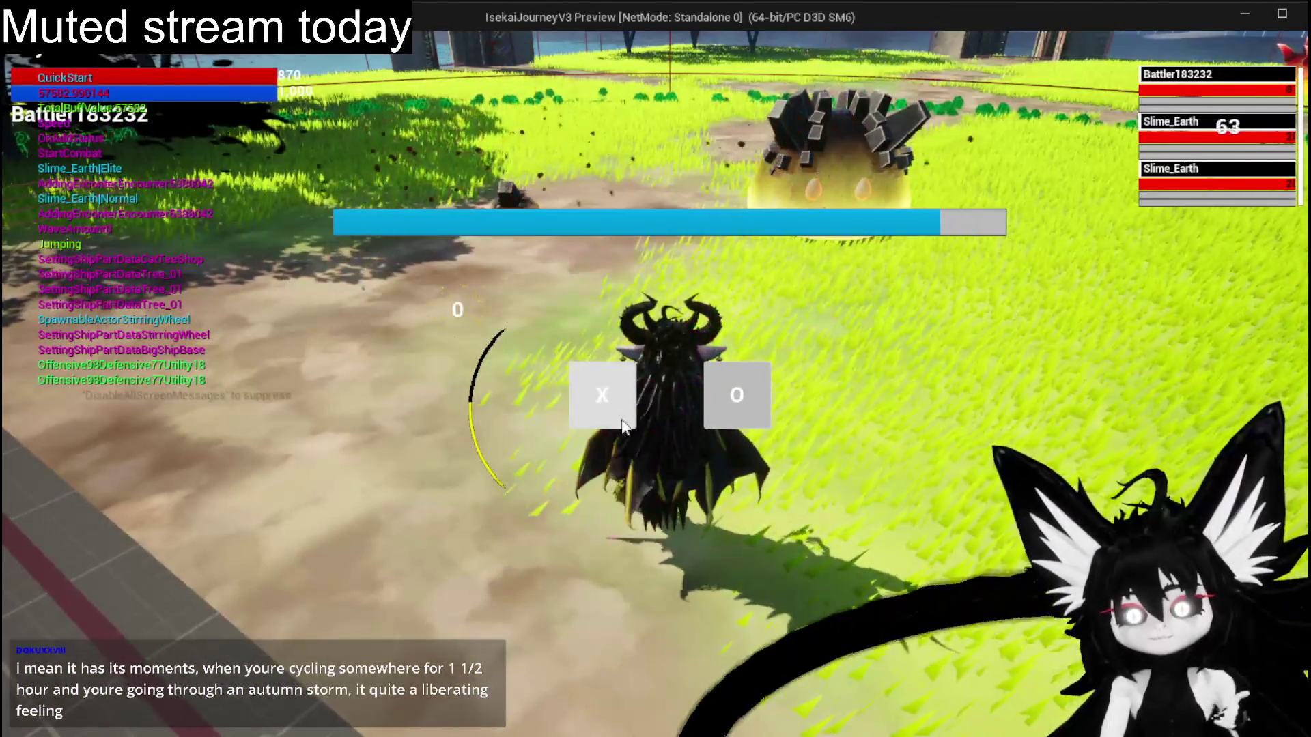
Dismiss the battle prompt, fight the earth slimes with SummonBigBall, then end the preview.
click(604, 420)
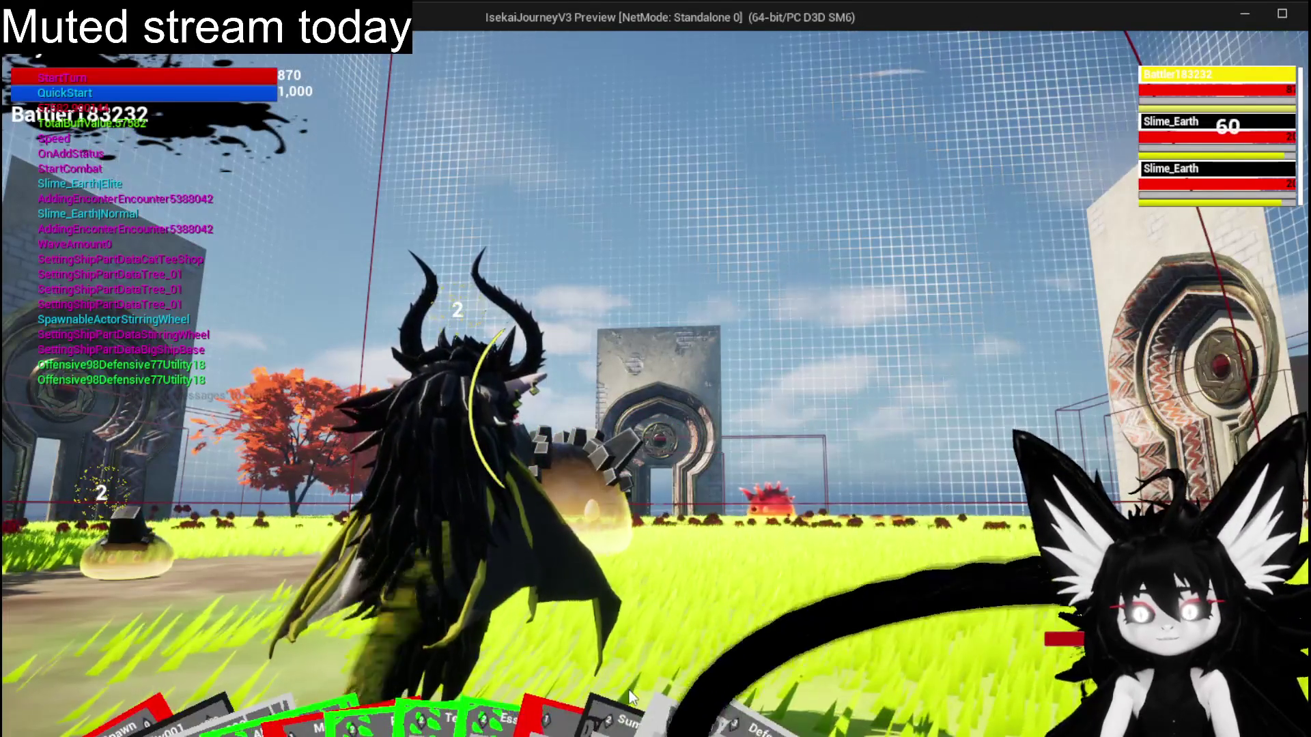
click(675, 654)
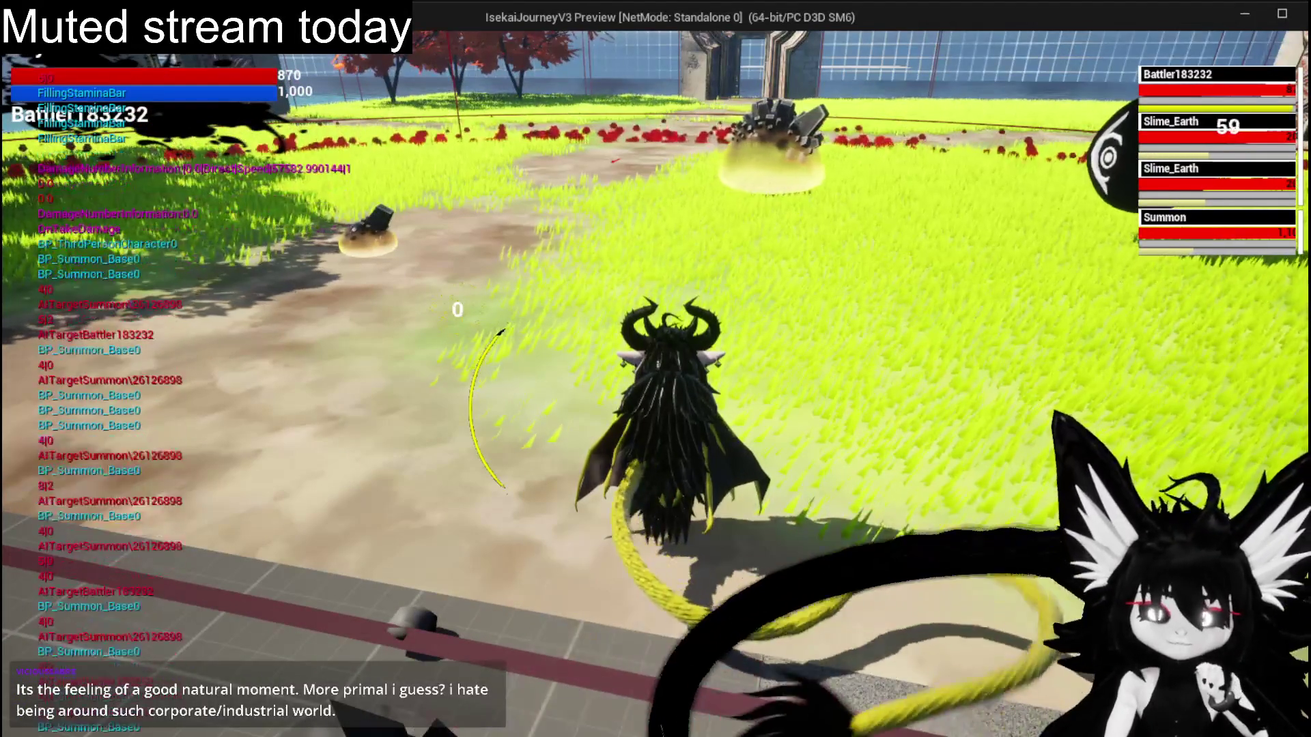
key(Escape)
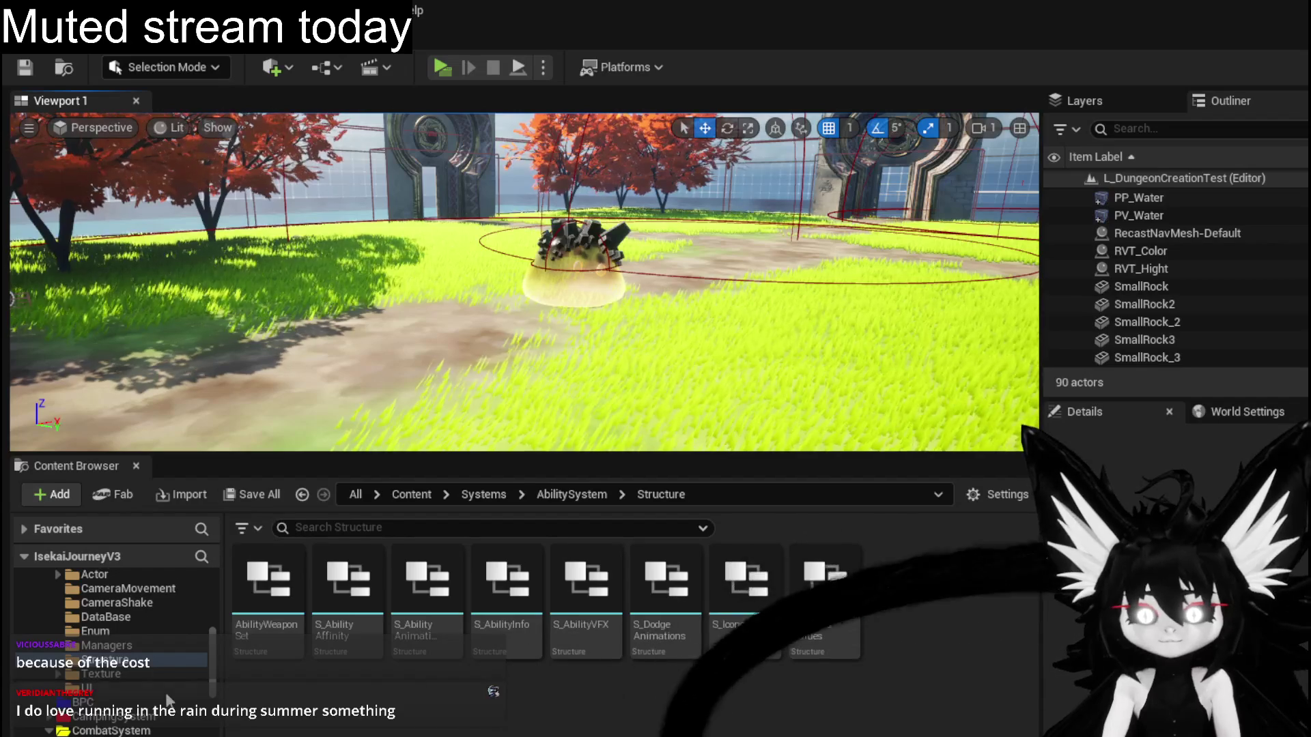
Open the Slime/Water folder, place a Slime_Water on the grass and frame both slimes.
scroll(147, 684, down, 5)
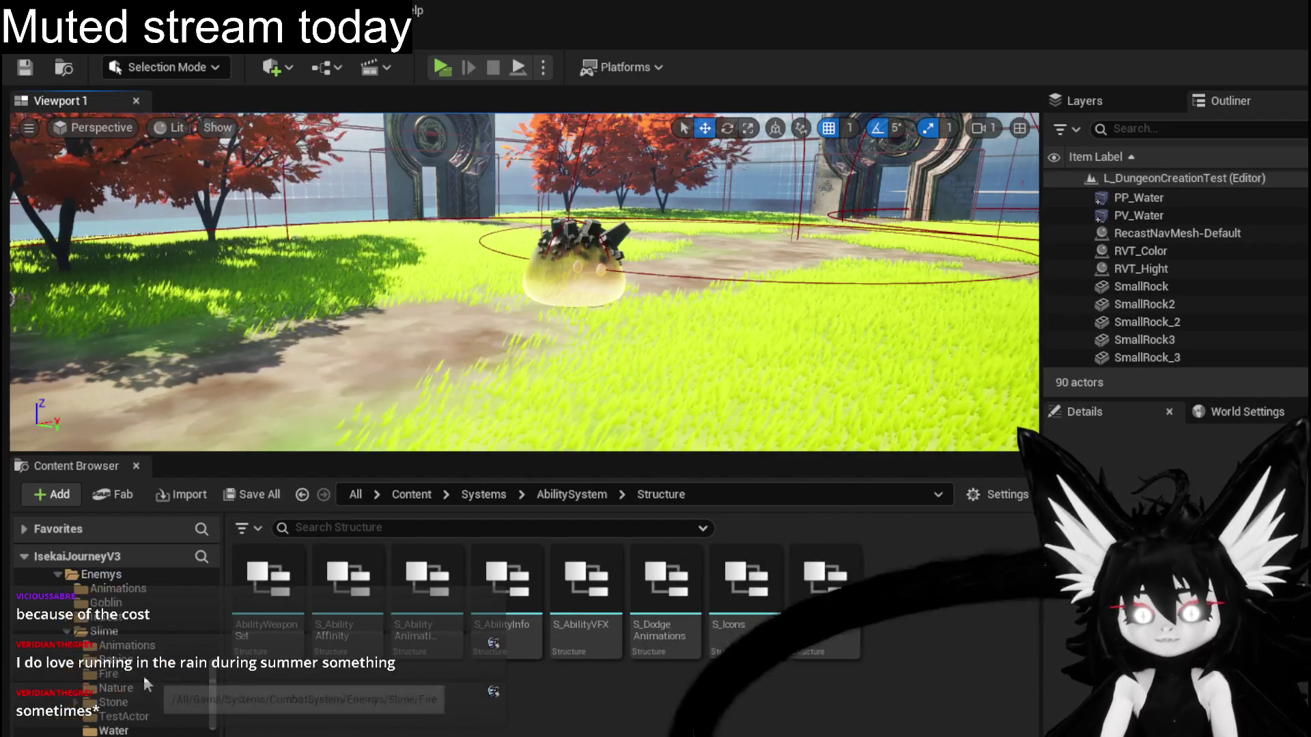
click(135, 731)
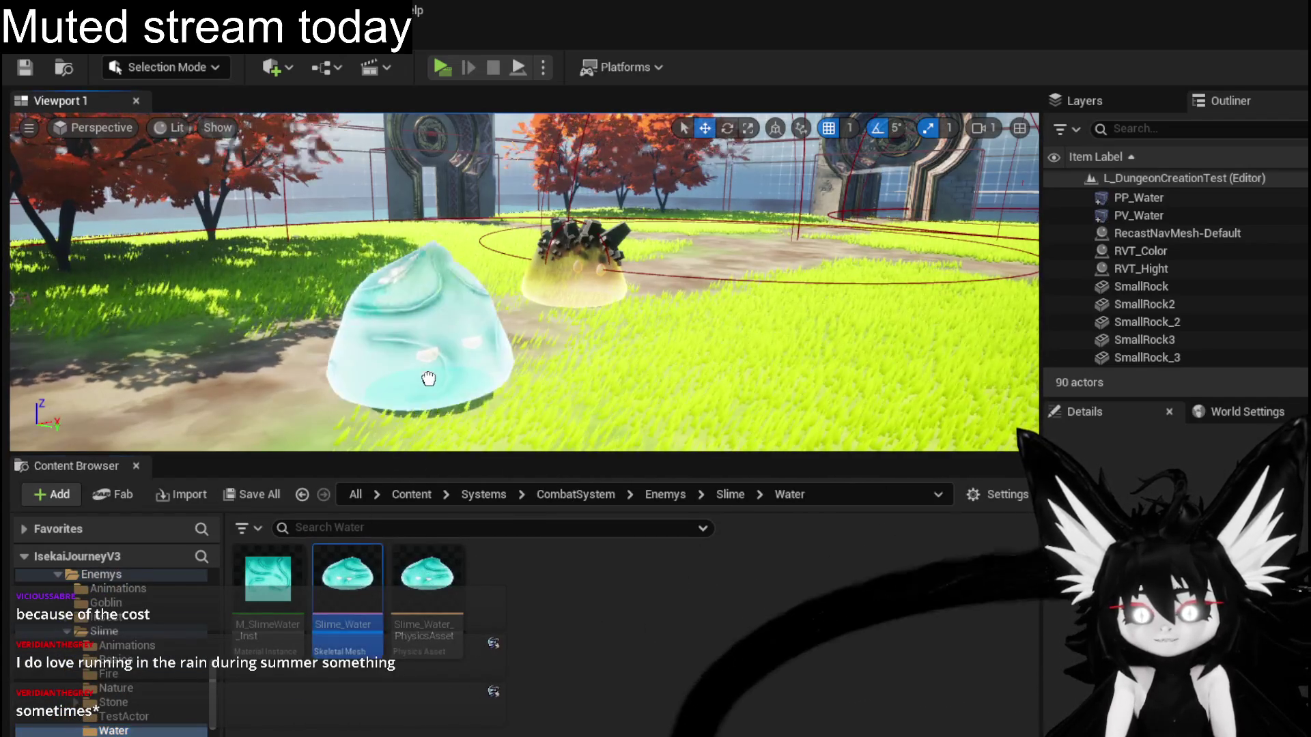
drag(424, 384, 425, 382)
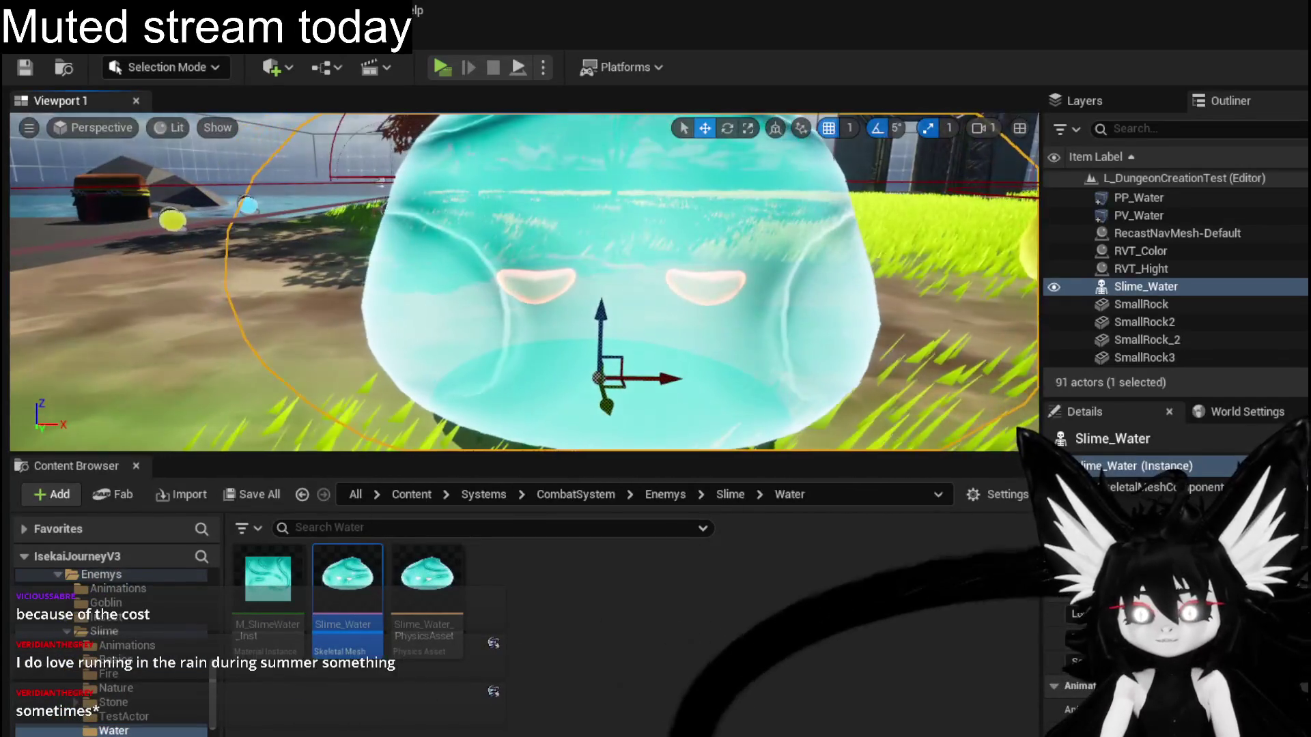
scroll(524, 282, down, 5)
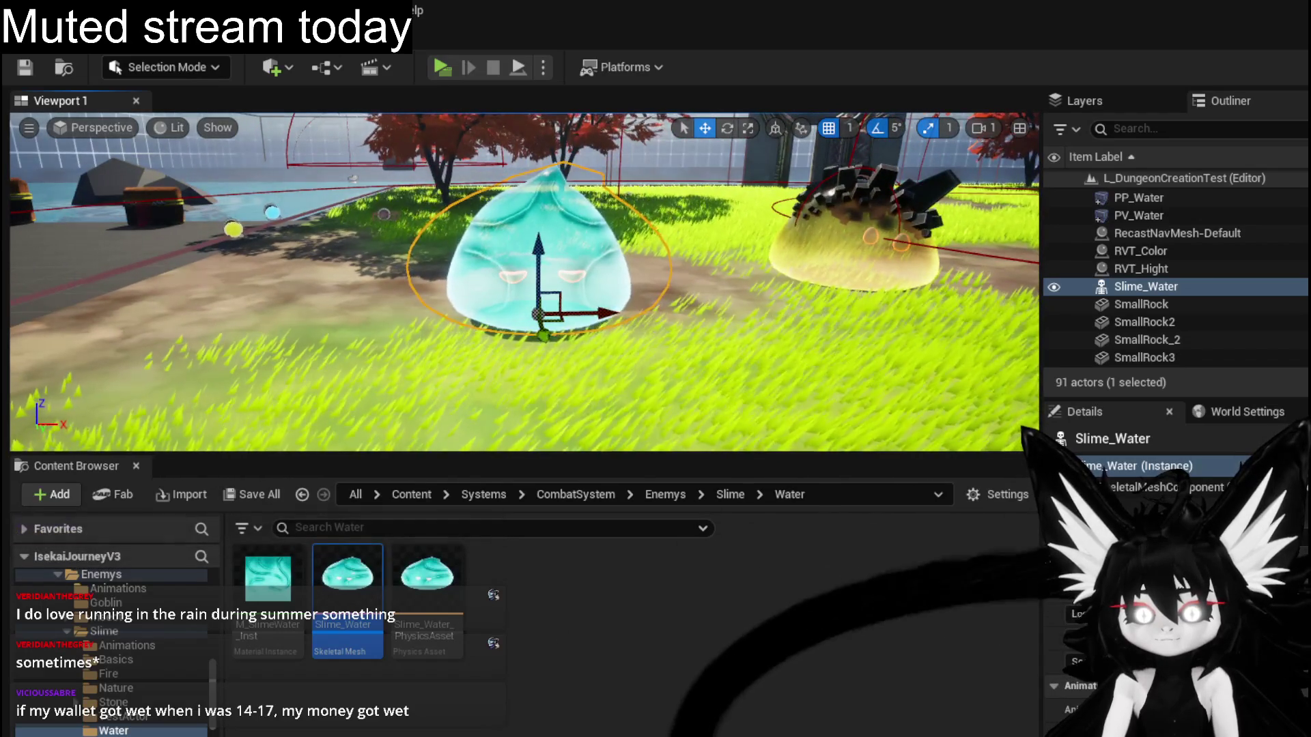
key(Right)
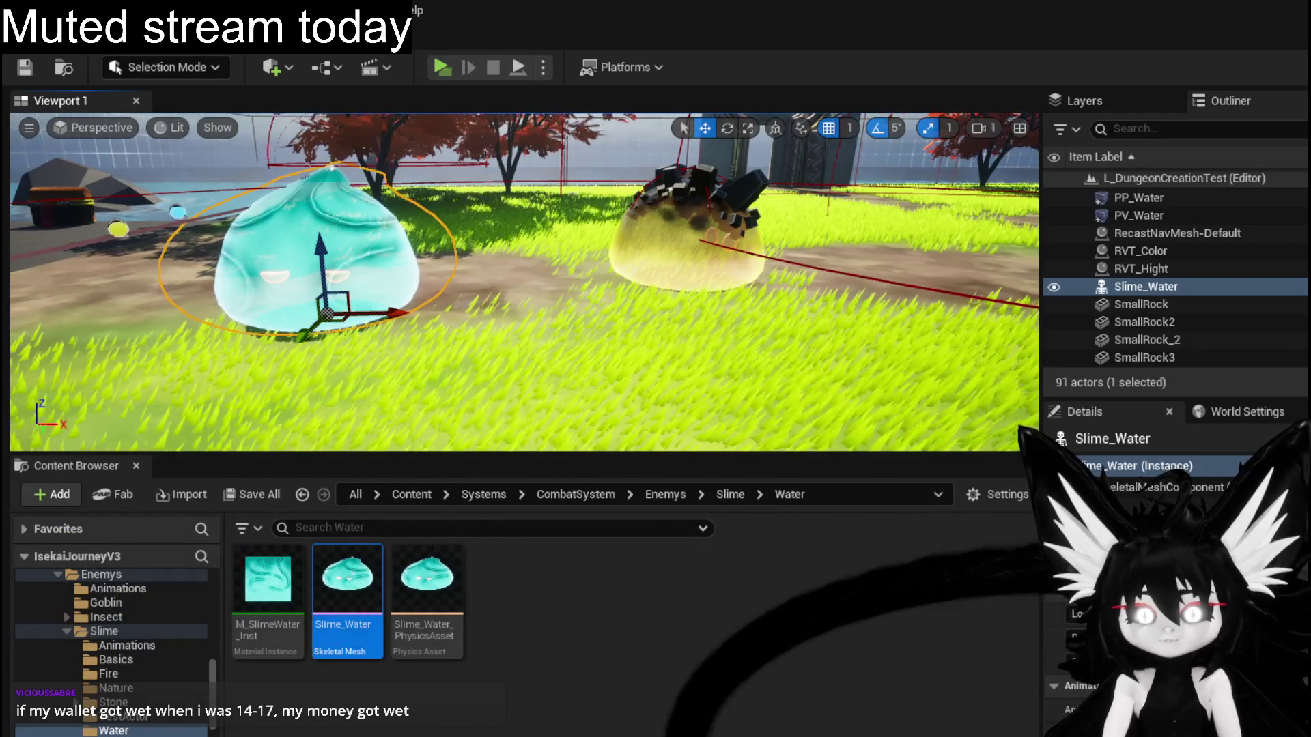
key(Down)
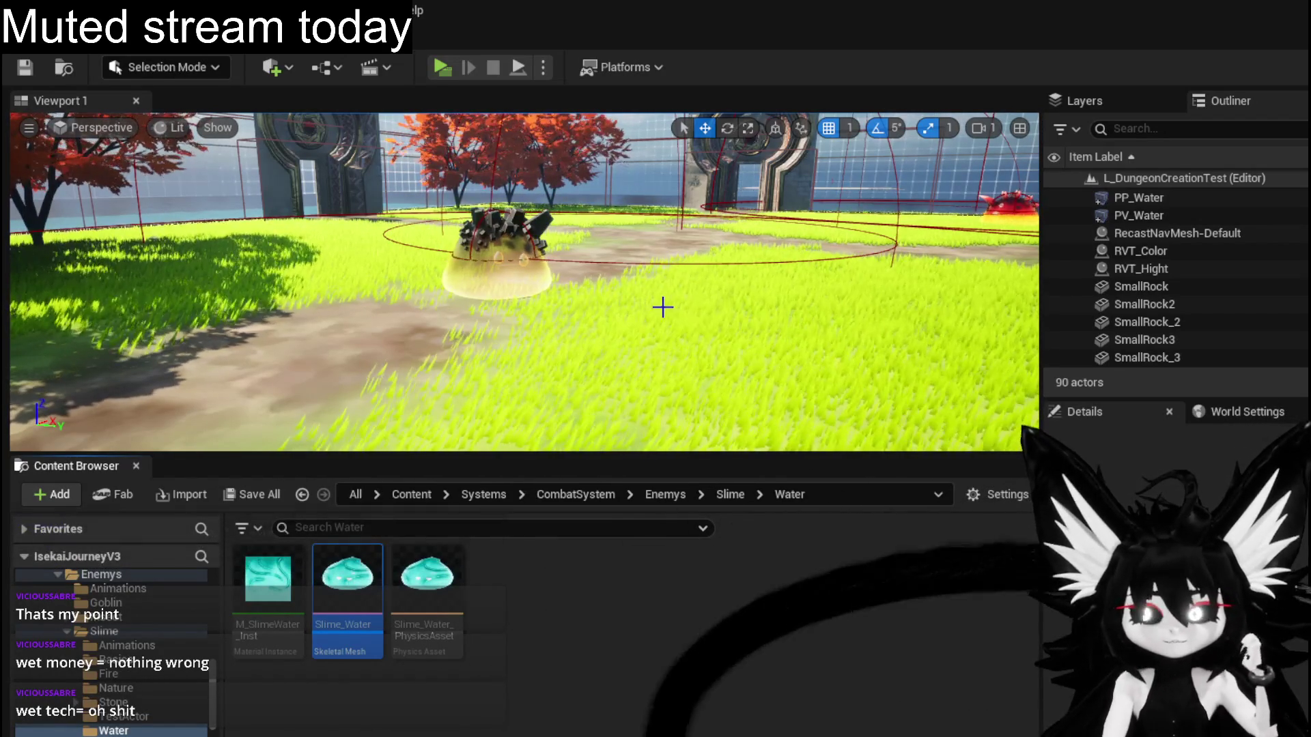
Play-test the level in the preview, jump at an enemy, pick the next room, then exit.
drag(621, 267, 594, 238)
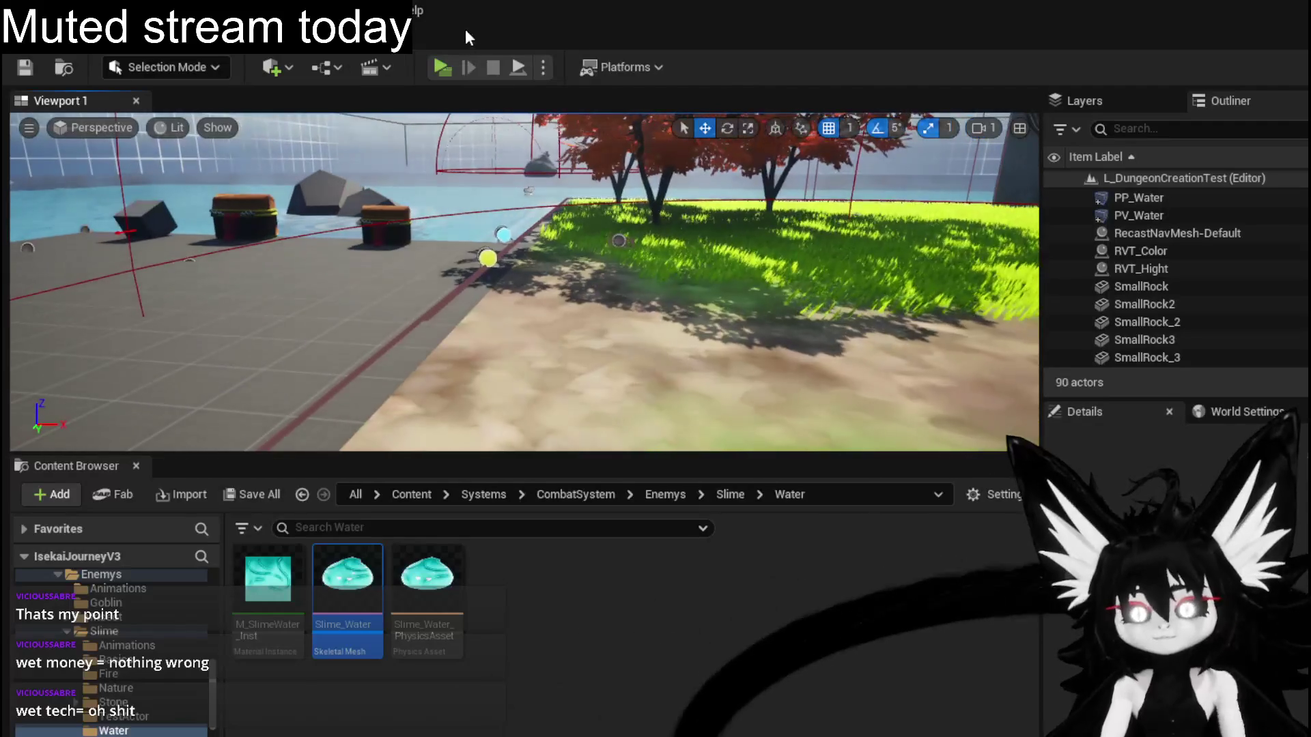
click(449, 67)
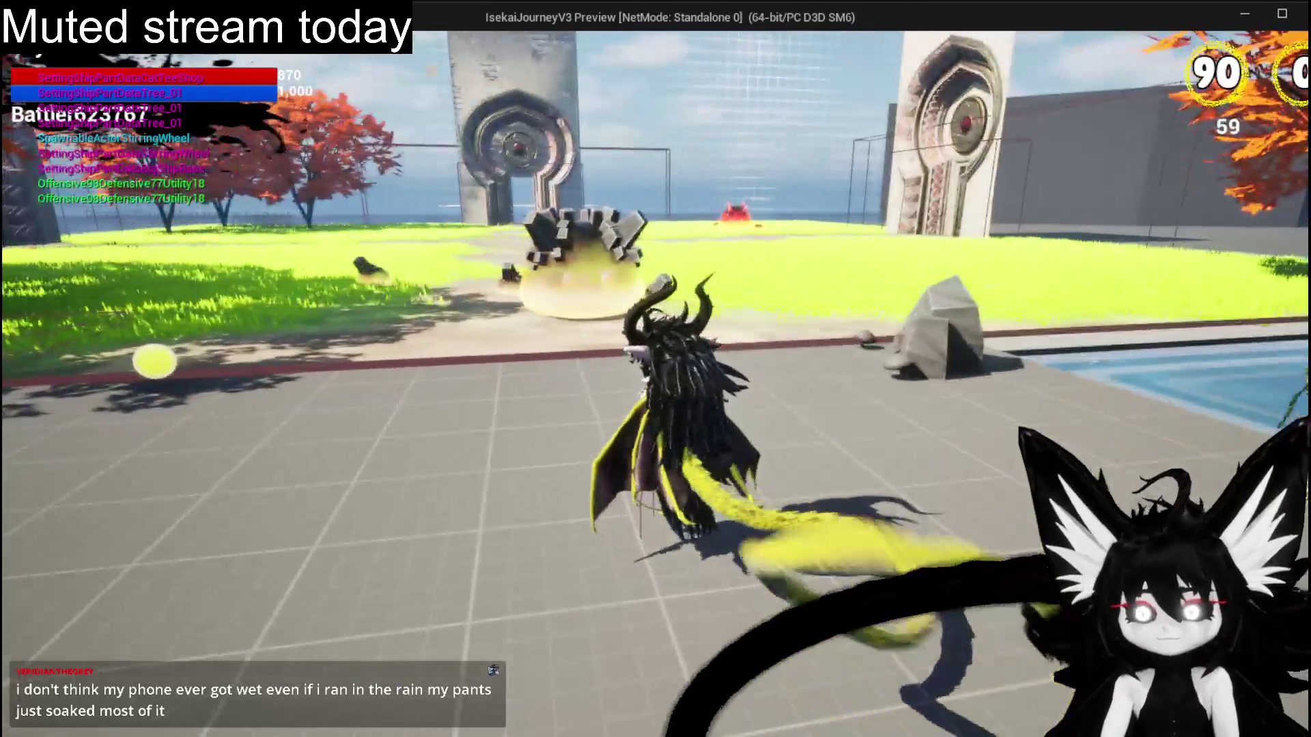
key(space)
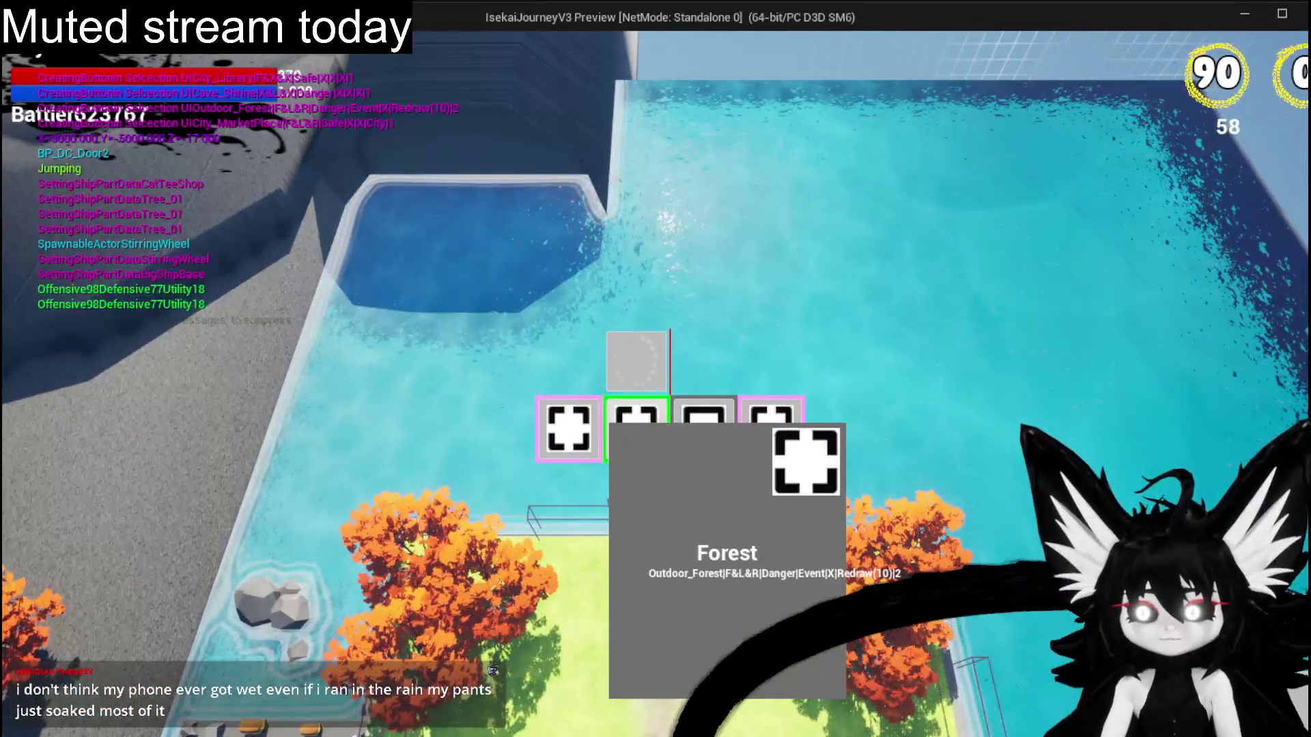
click(636, 428)
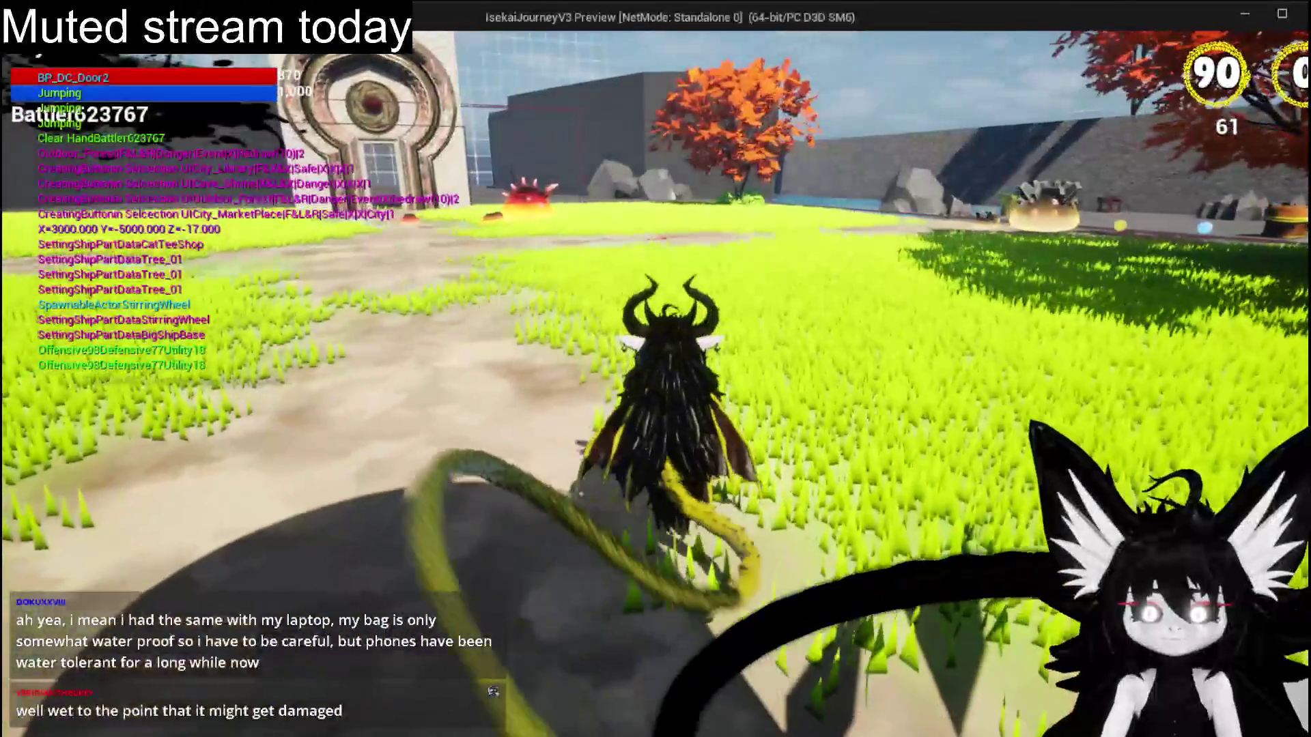
key(Escape)
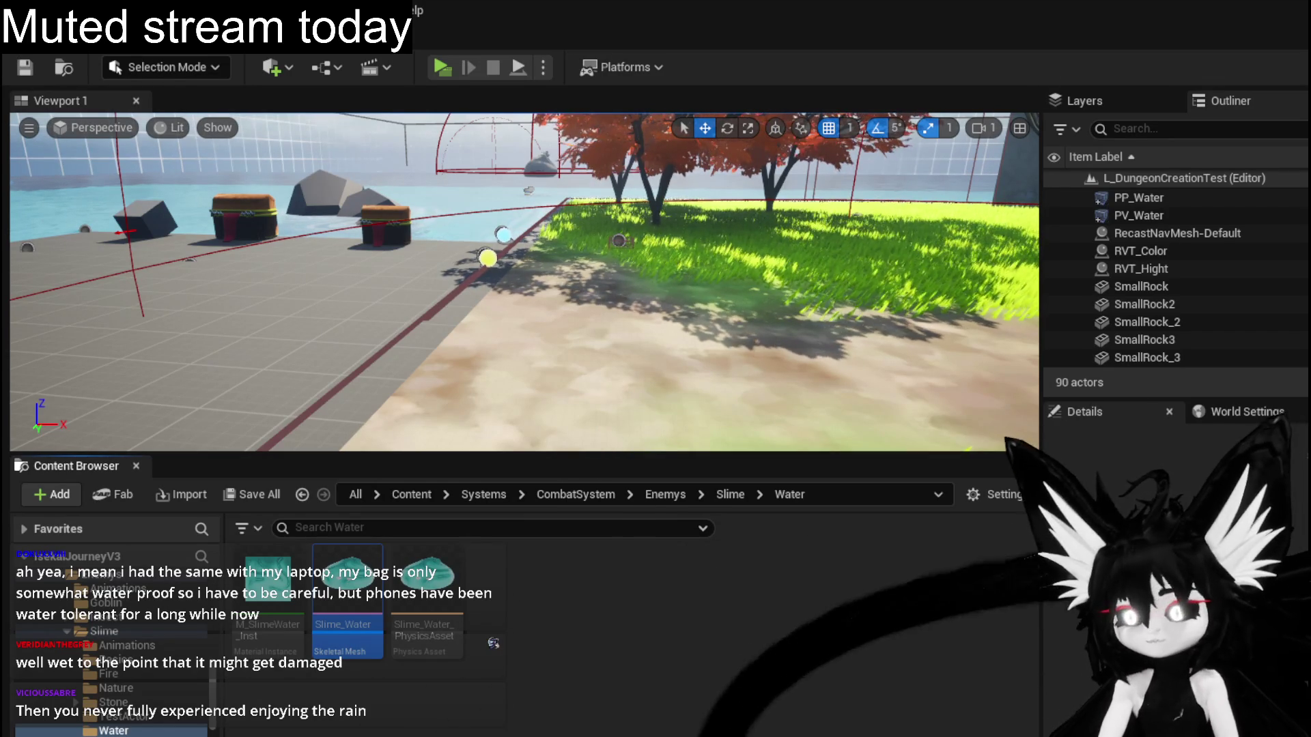
Fly toward the grassy path and select the water slime actor BP_EnemyActor3.
mouse_move(767, 428)
mouse_down()
mouse_move(778, 300)
mouse_move(744, 375)
mouse_move(710, 382)
mouse_move(511, 290)
mouse_move(409, 293)
mouse_move(409, 335)
mouse_move(729, 403)
mouse_up()
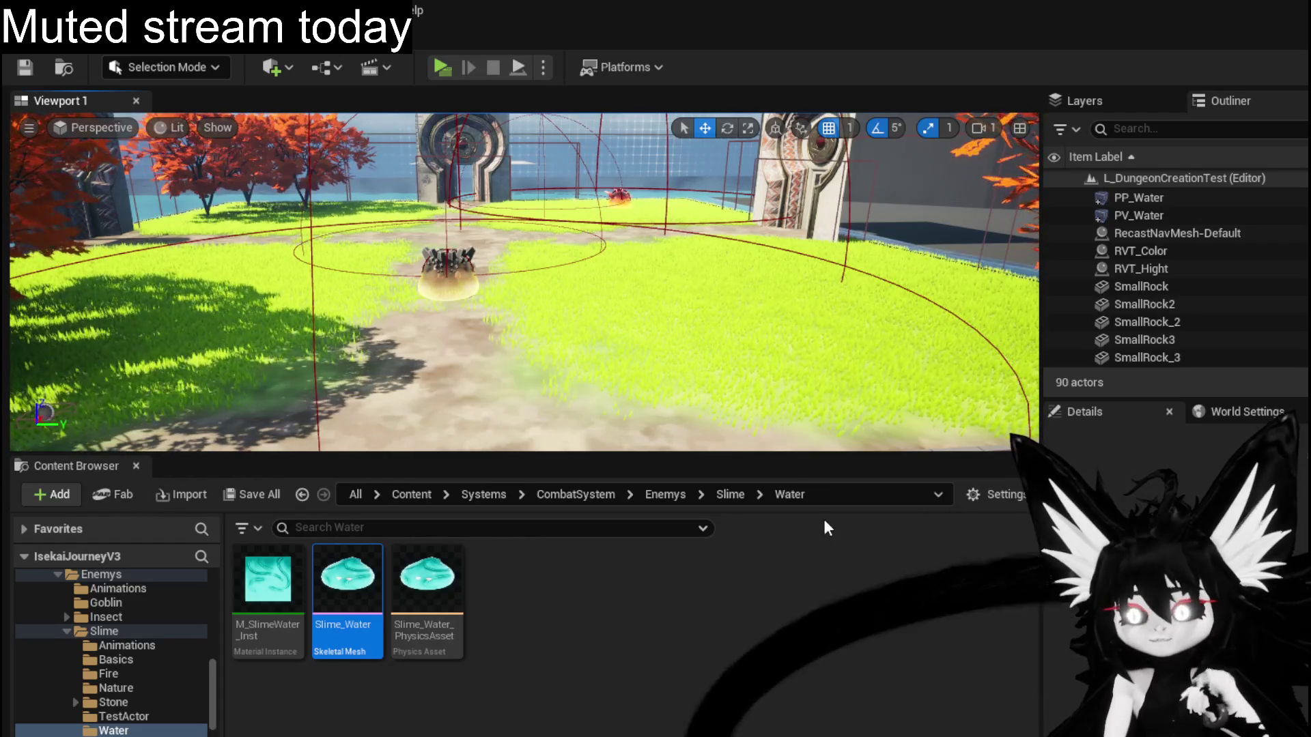
scroll(433, 399, up, 3)
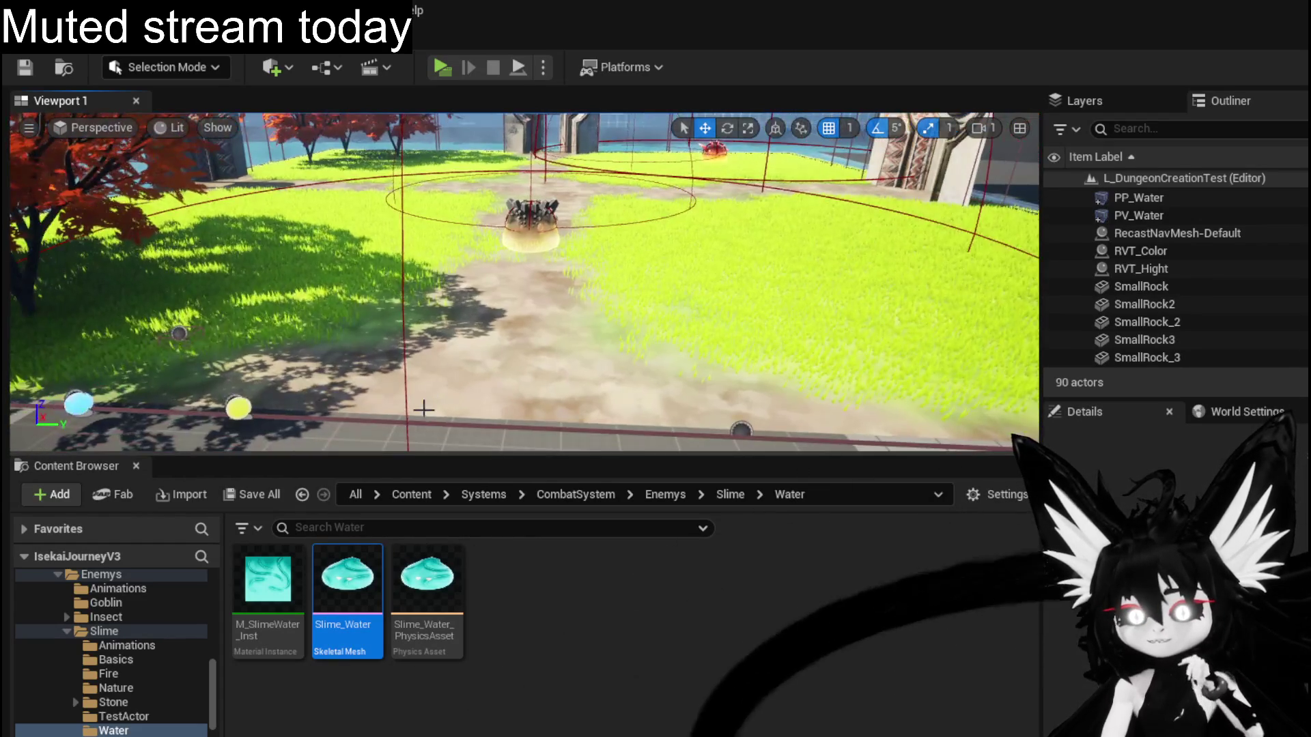
click(549, 235)
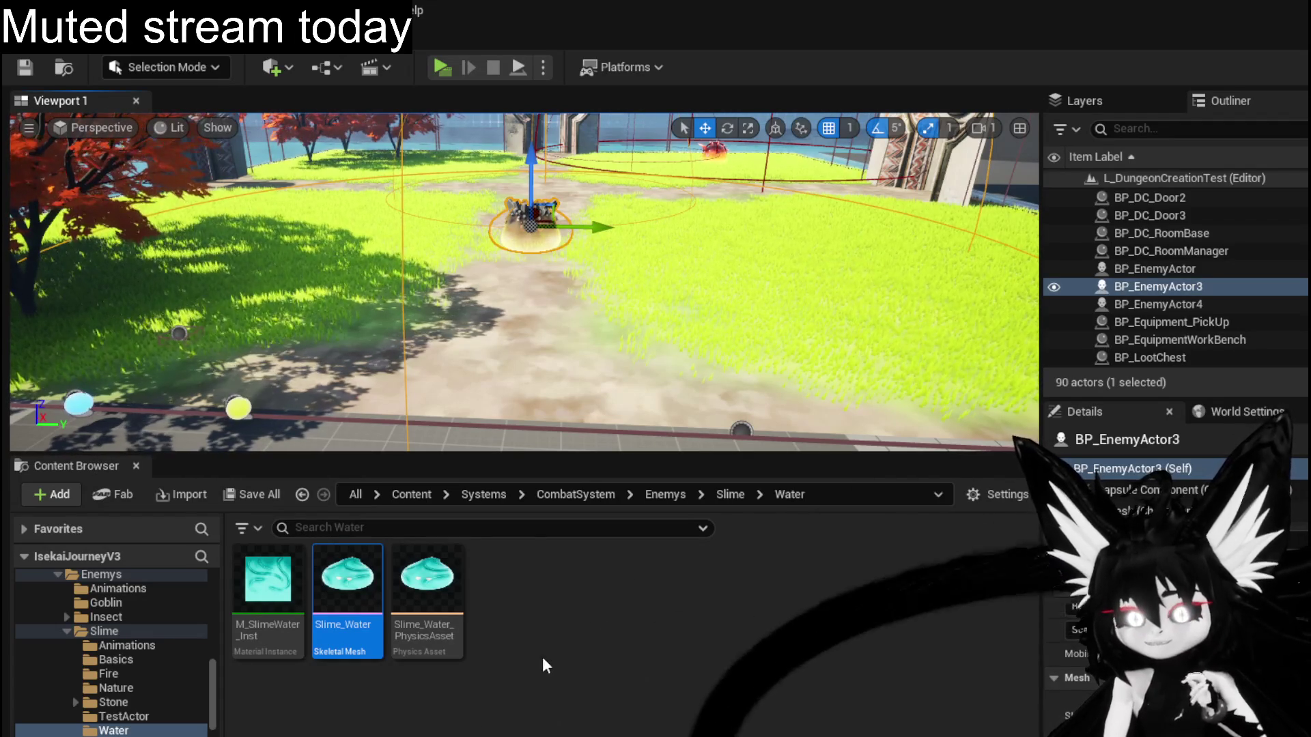
Open the CombatSystem Actors folder and toggle its subfolders open and closed.
scroll(104, 638, up, 5)
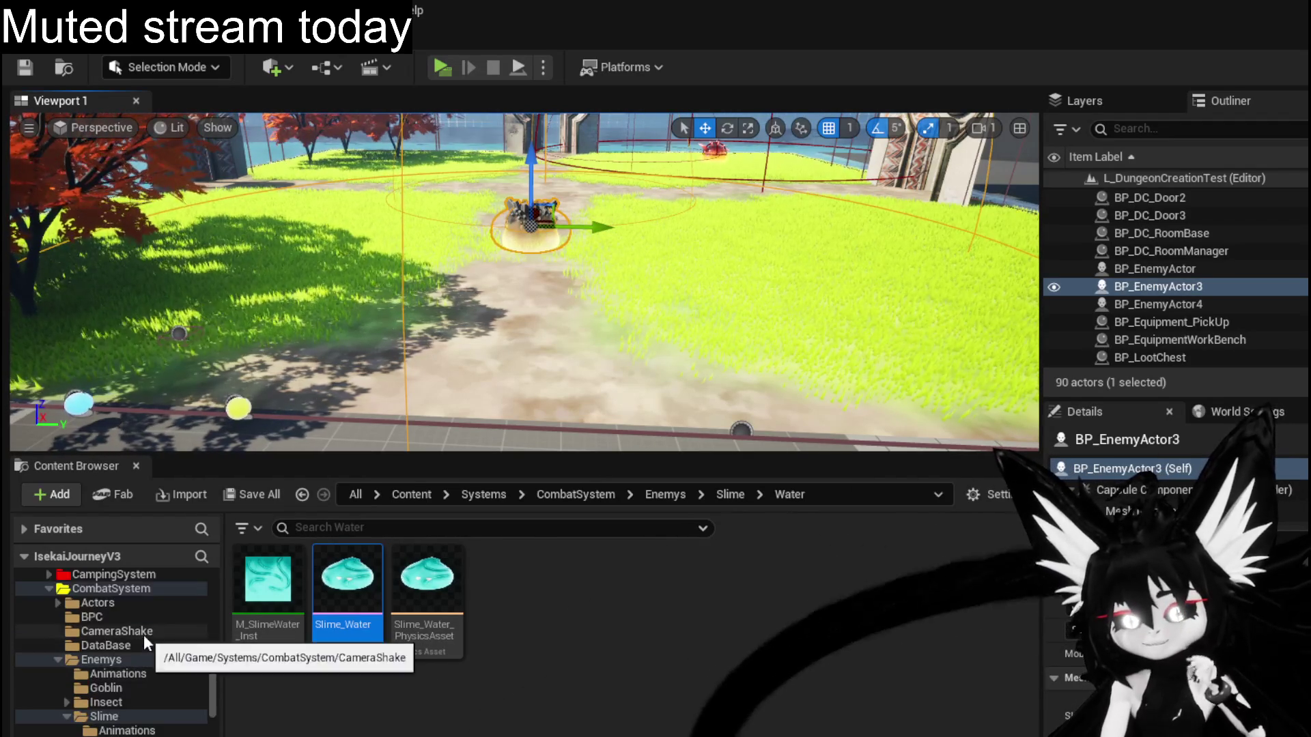
scroll(103, 626, up, 1)
click(103, 632)
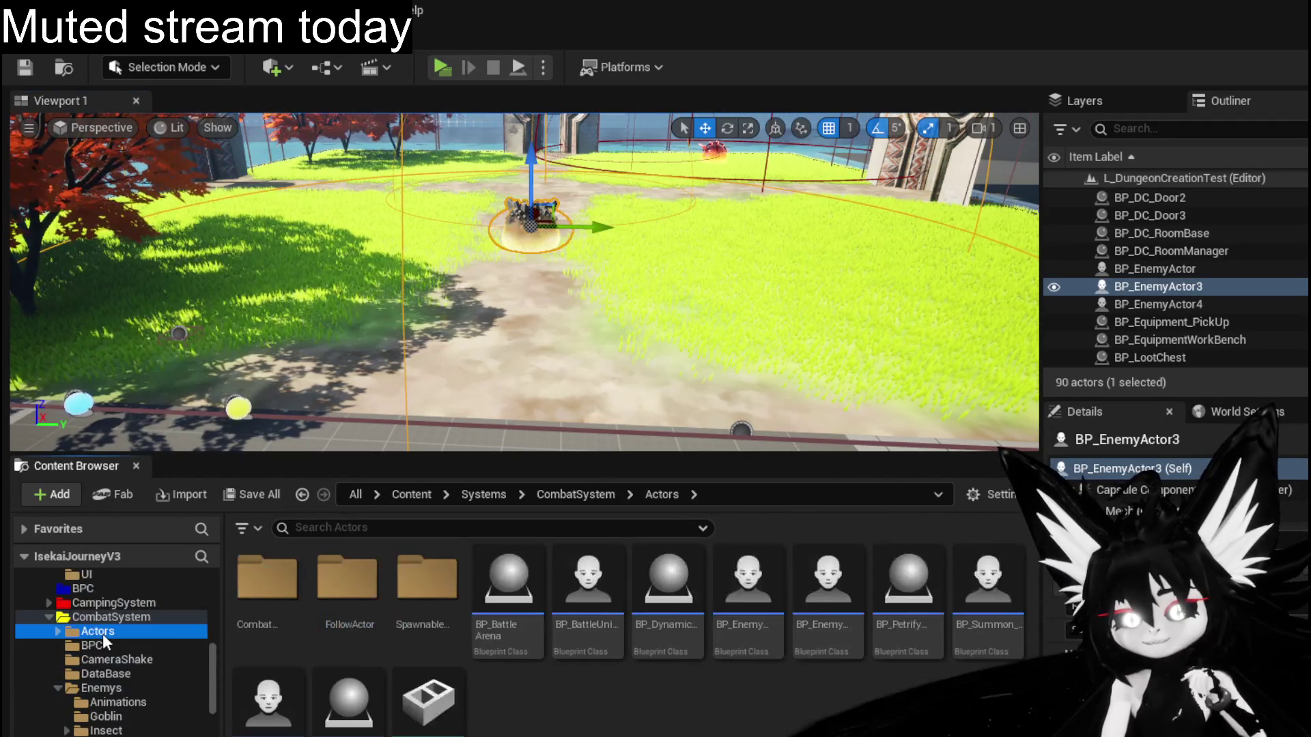
click(58, 630)
click(58, 631)
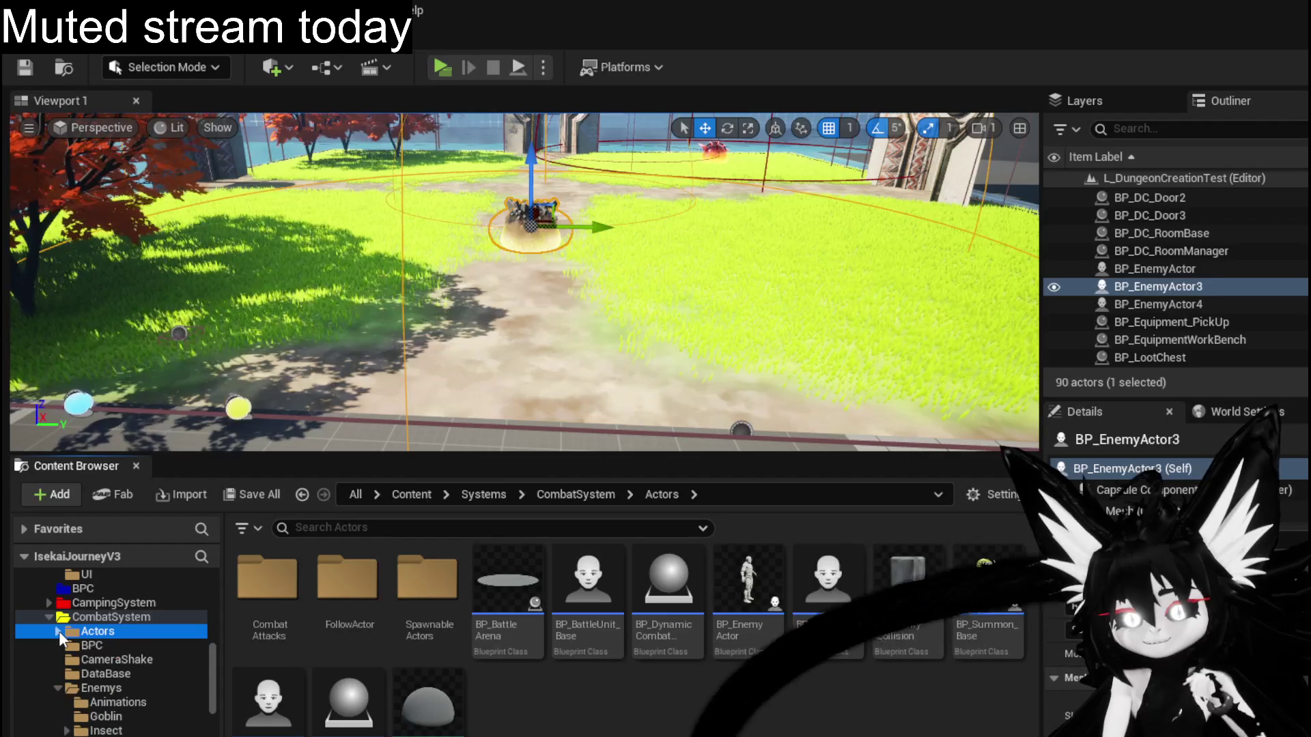
click(58, 630)
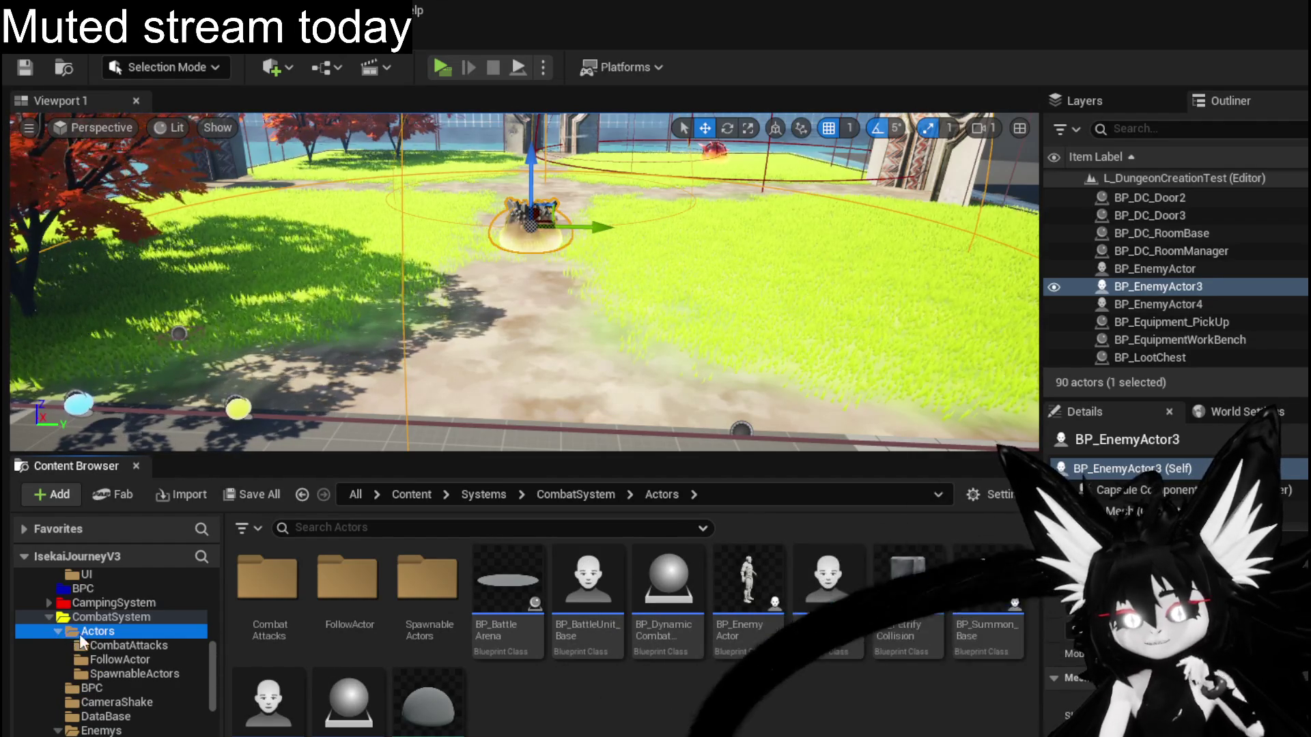
click(57, 632)
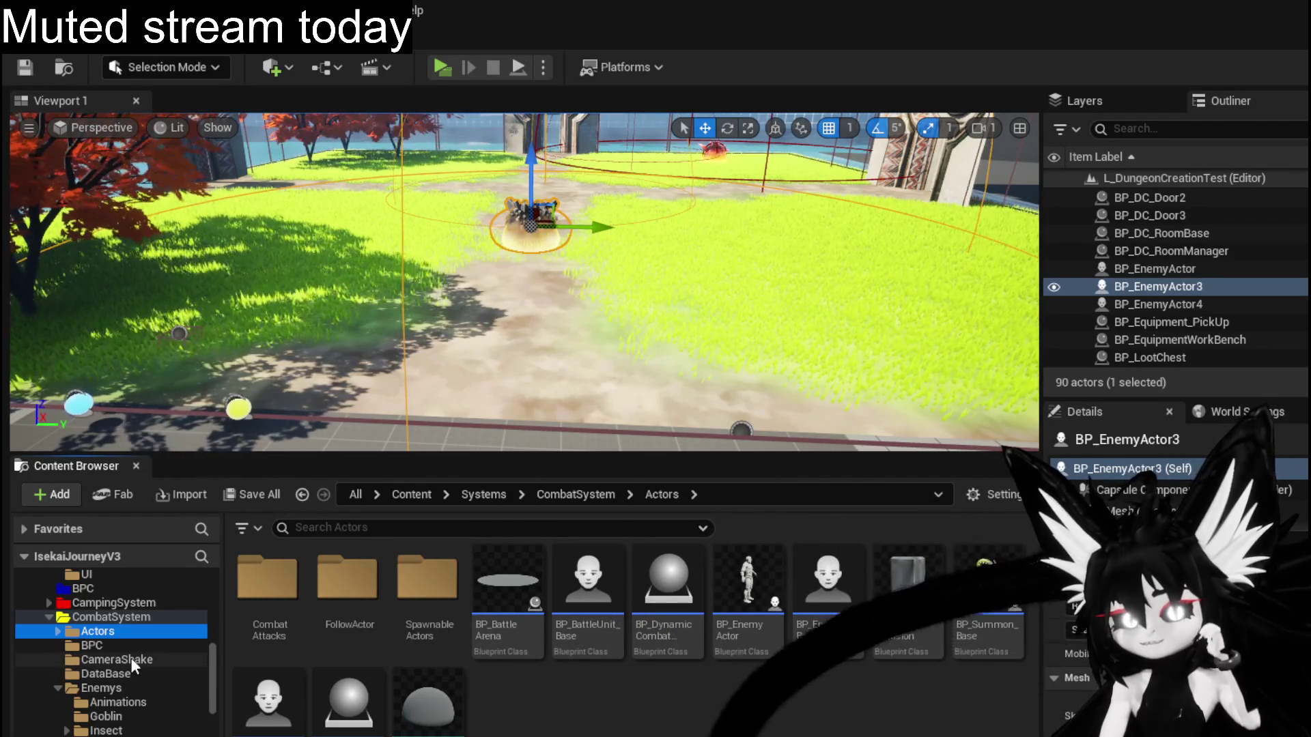
Collapse the Actors and Enemys folders, then open BPC to show BPC_Combat.
click(58, 629)
click(59, 630)
click(58, 688)
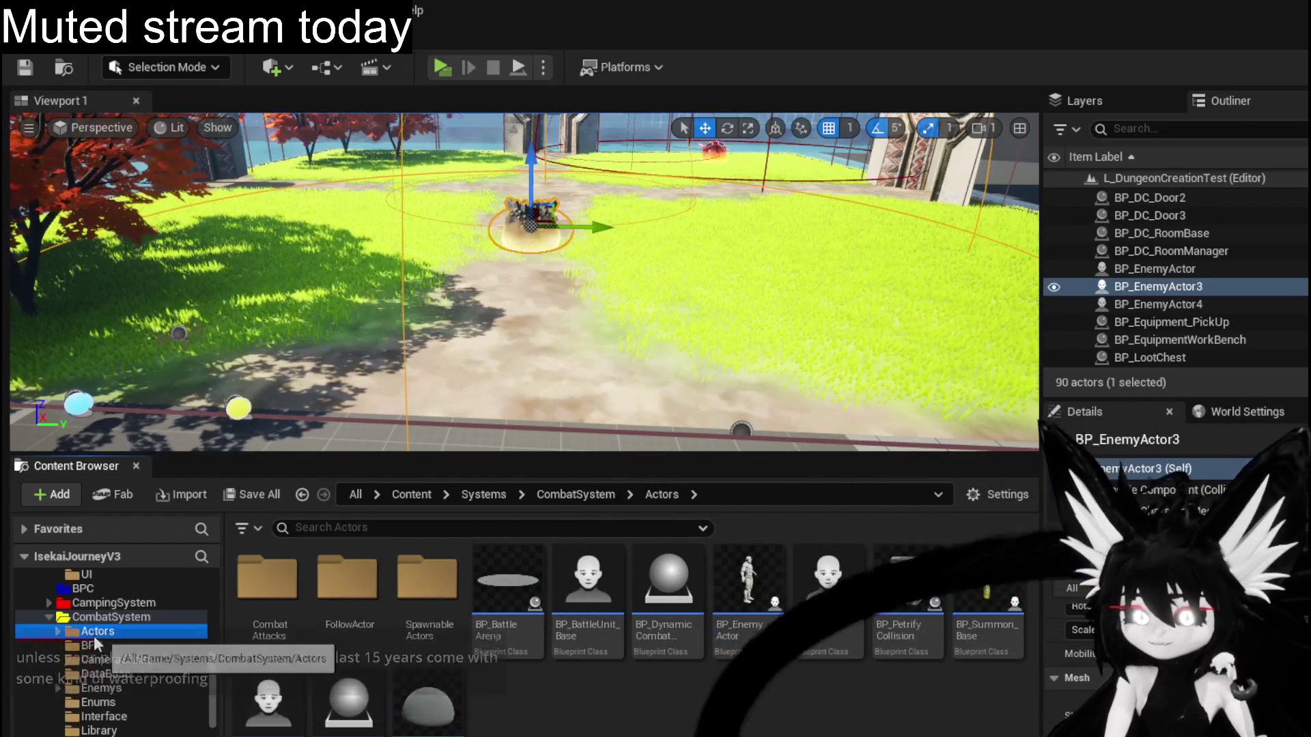
click(90, 645)
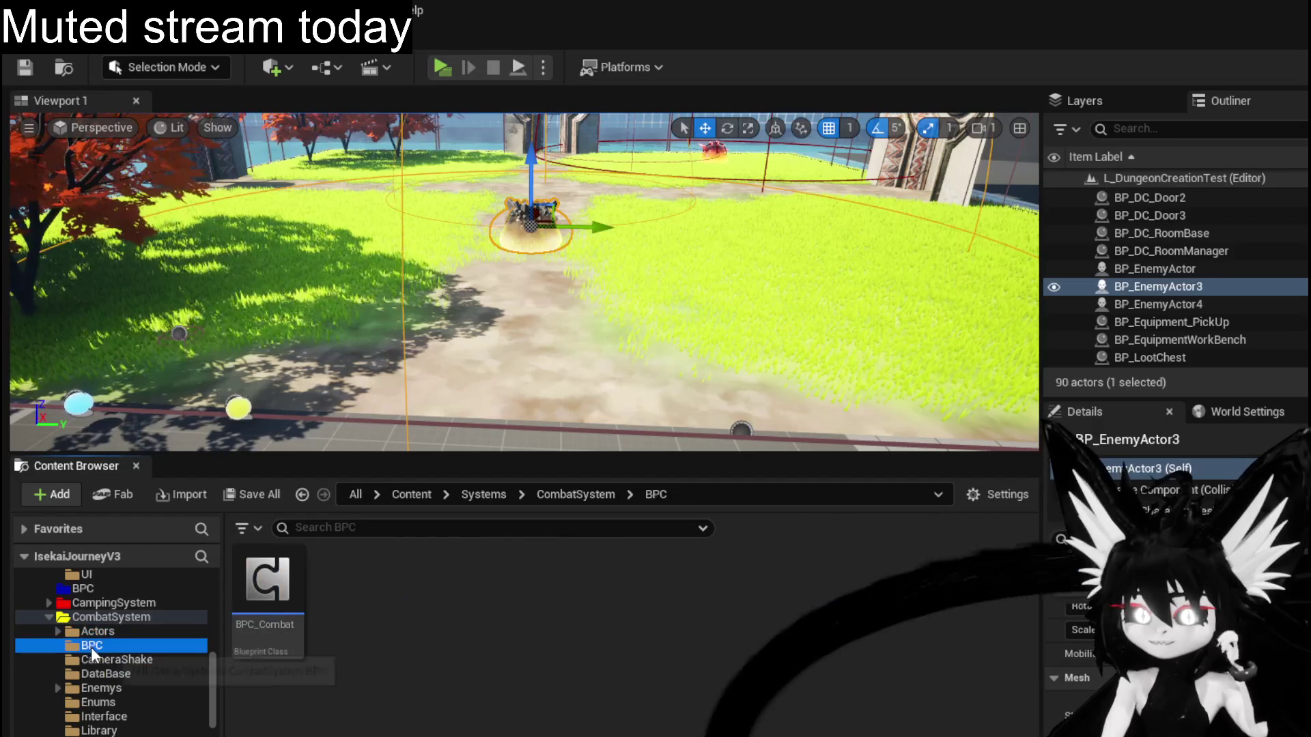
Step through the CameraShake, DataBase, Enemys, Enums, Managers and Material folders.
click(96, 658)
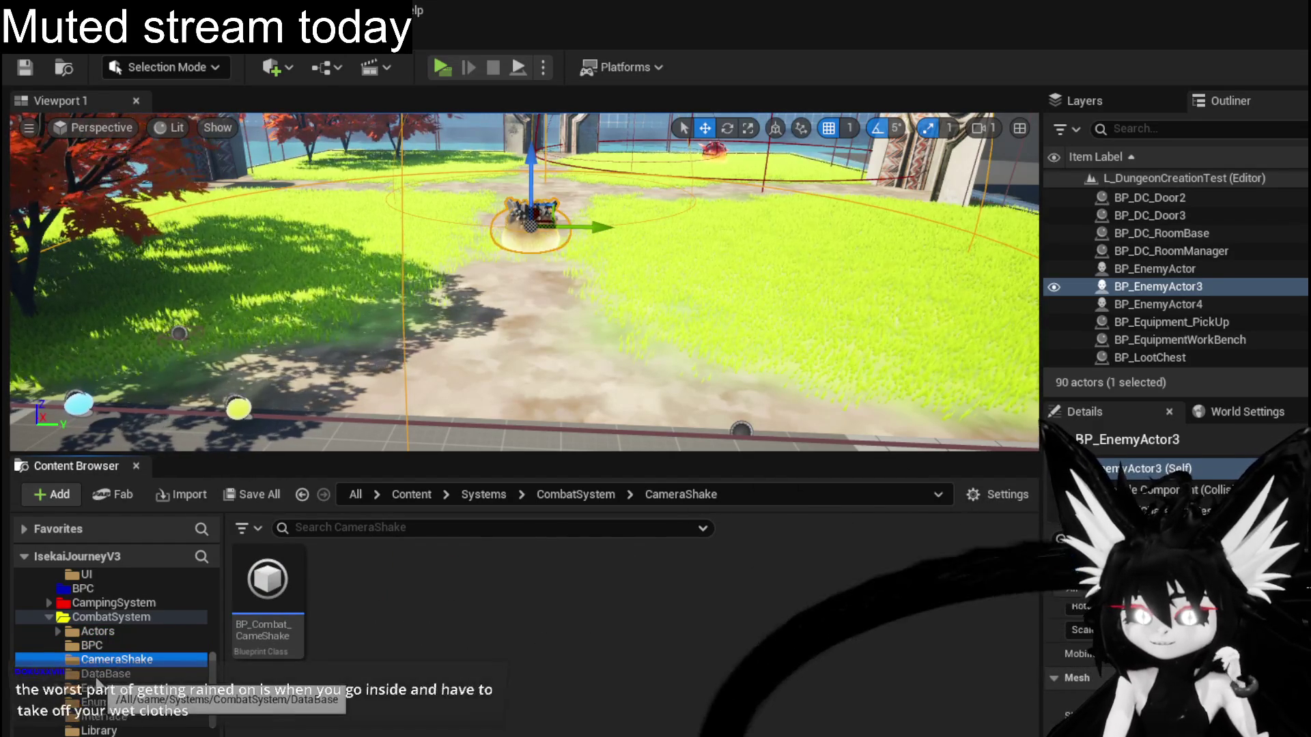
click(102, 674)
click(99, 688)
click(98, 702)
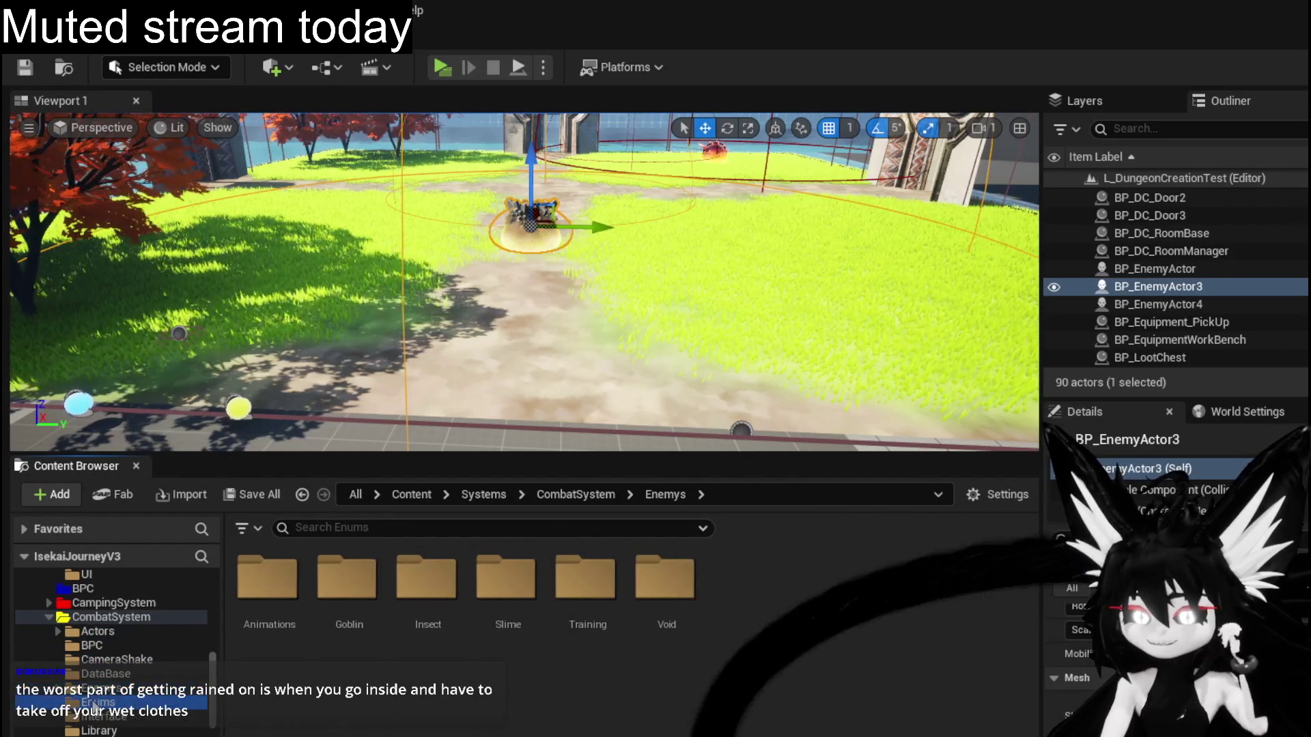
key(Down)
key(Down)
key(Down)
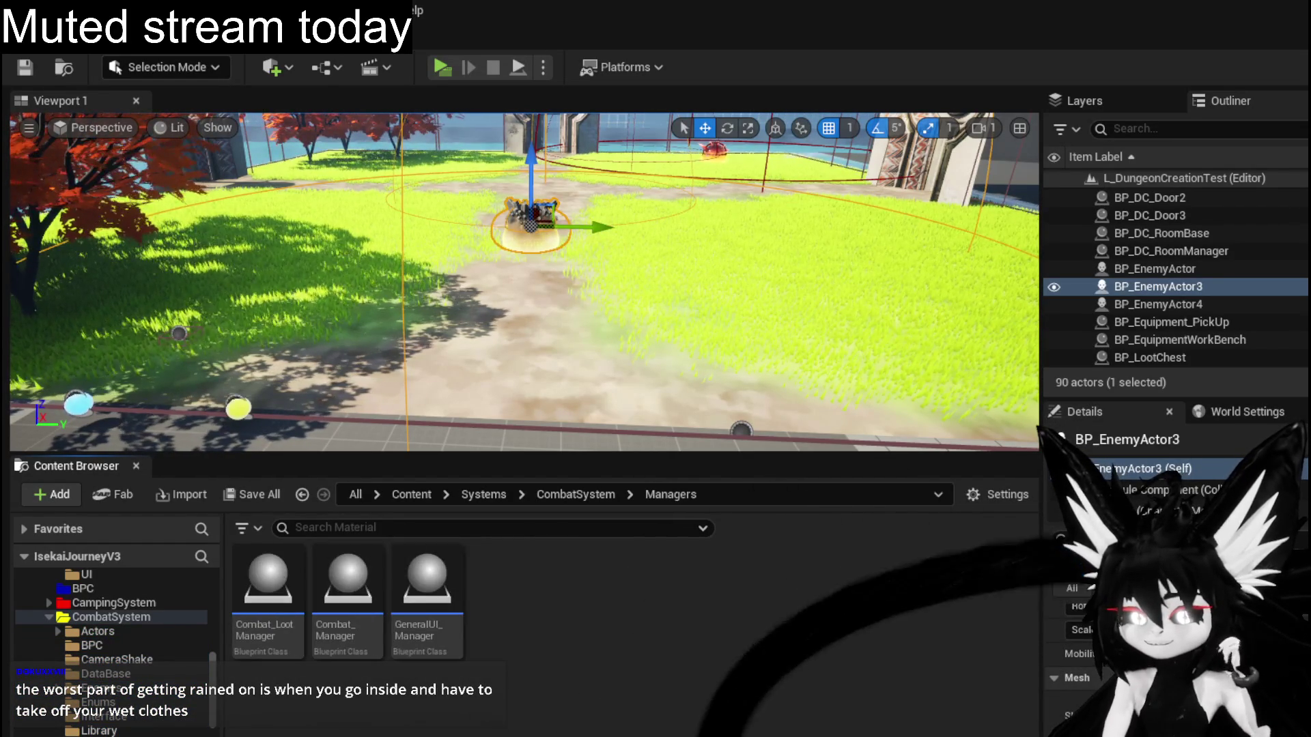
key(Down)
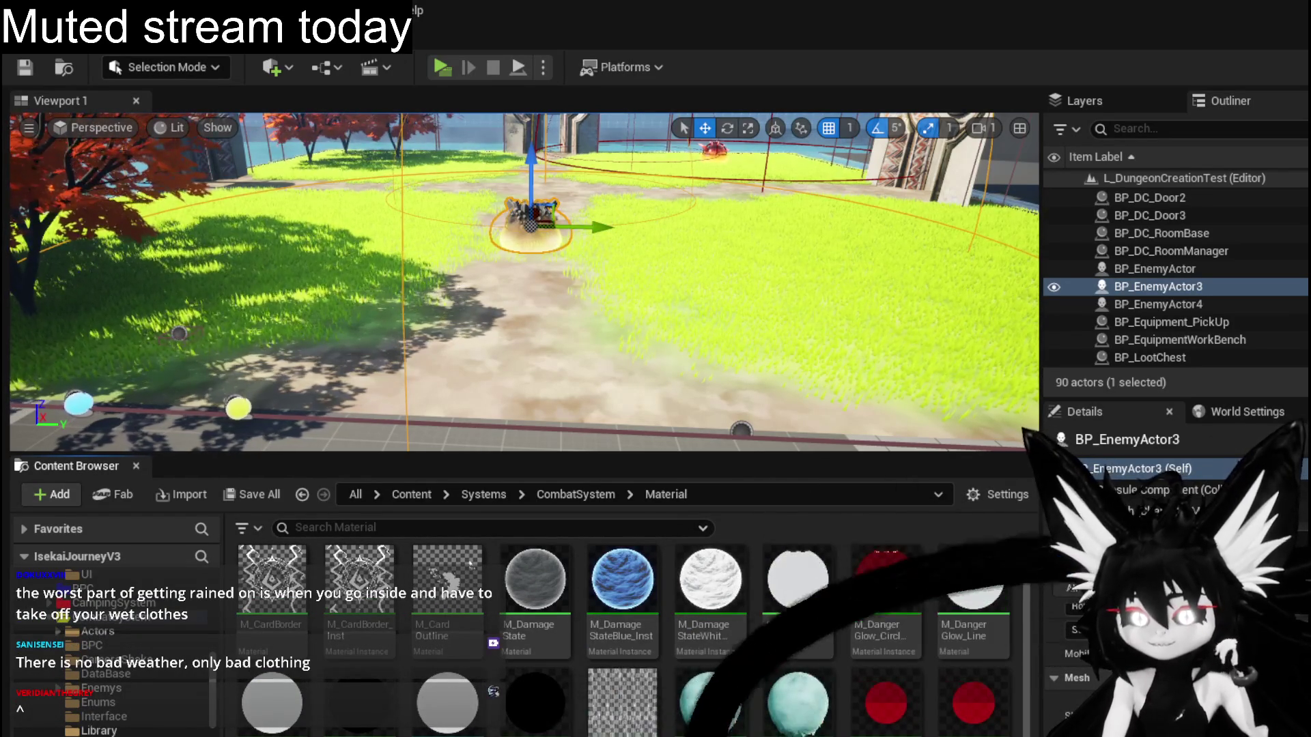
Check Structures and Mesh, then revisit Actors and BPC, ending on CameraShake.
scroll(113, 718, down, 2)
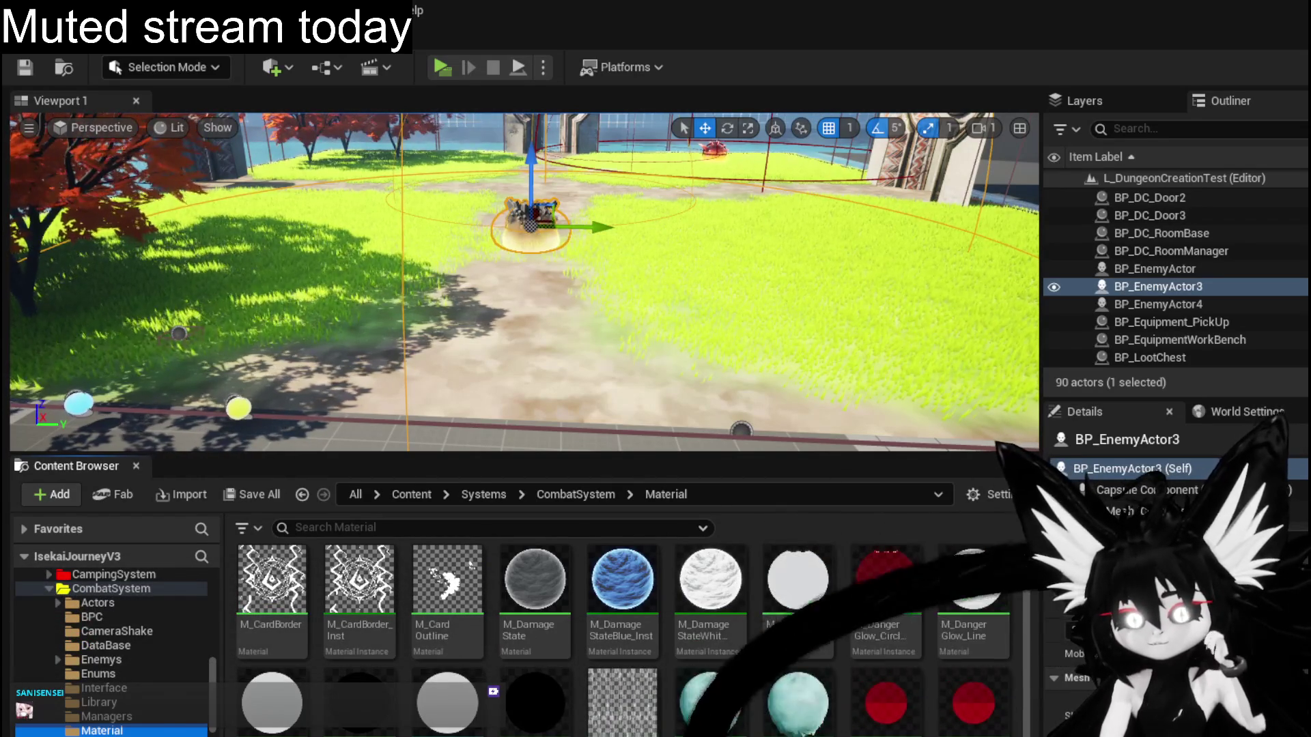
key(Down)
key(Down)
key(Down)
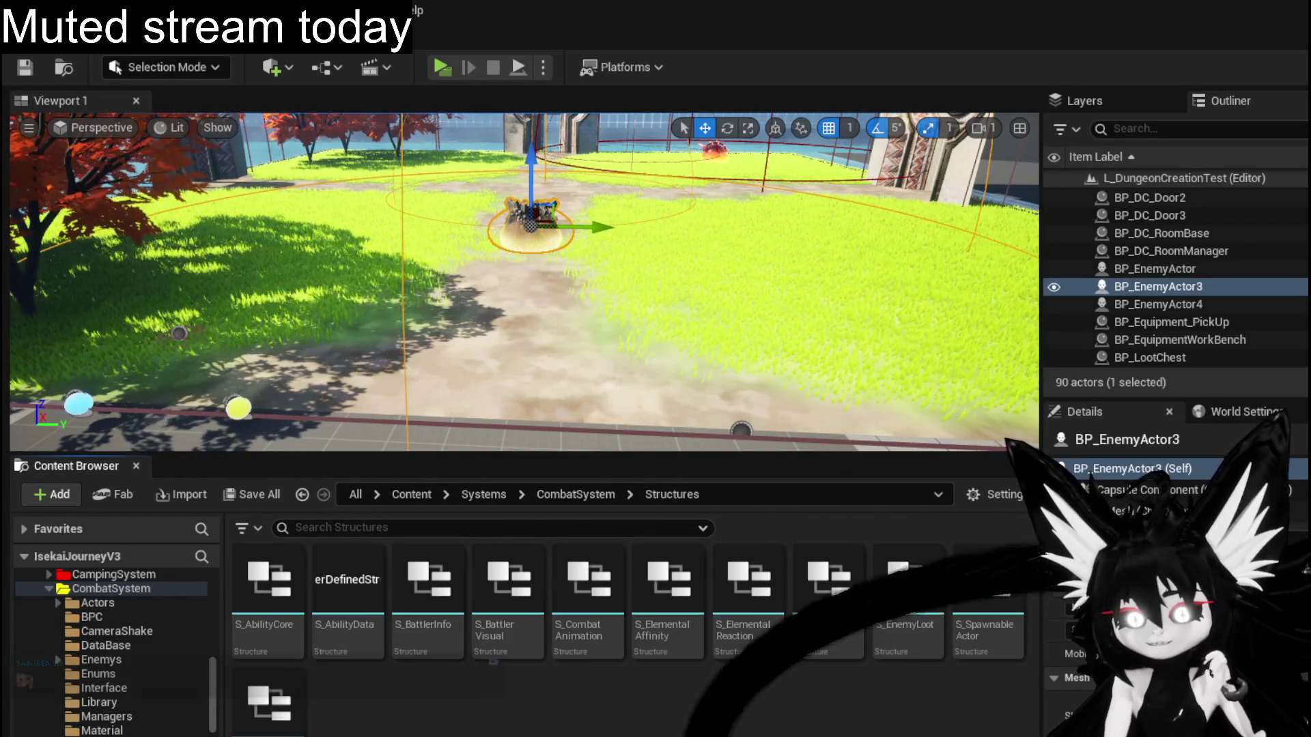
key(Up)
key(Up)
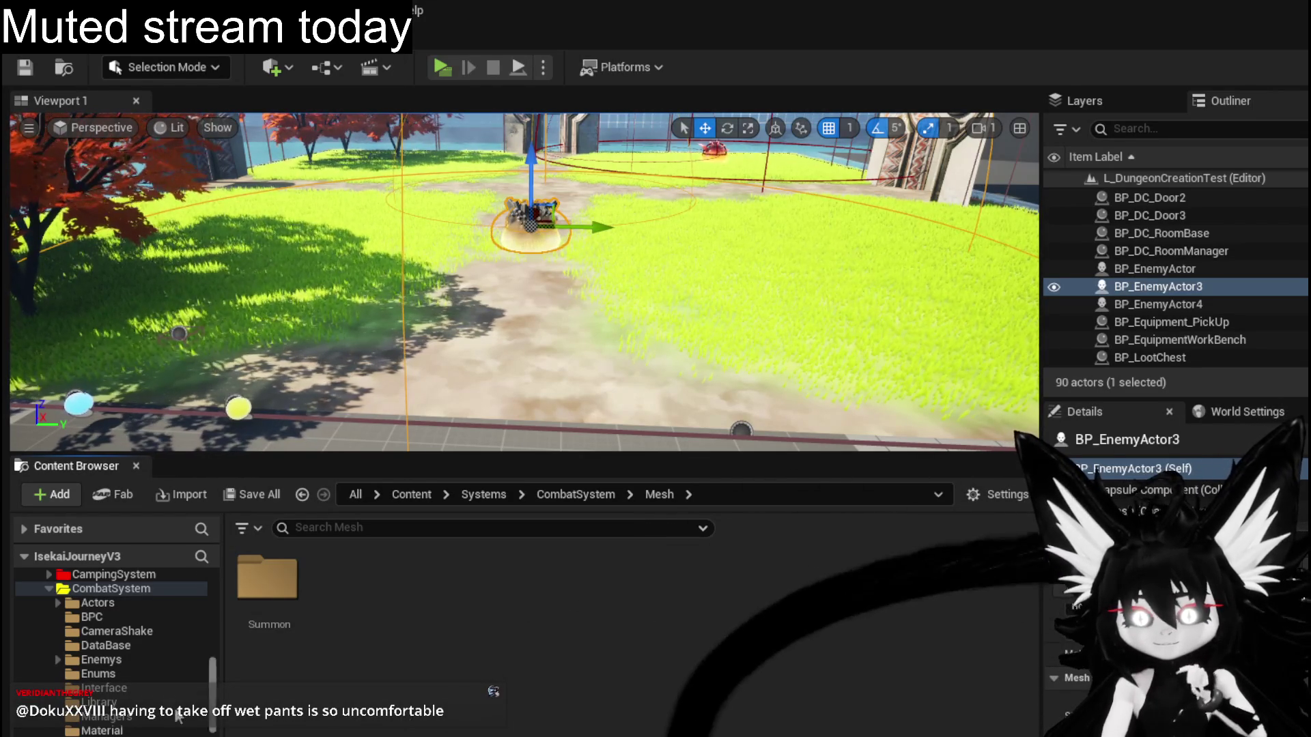
click(97, 604)
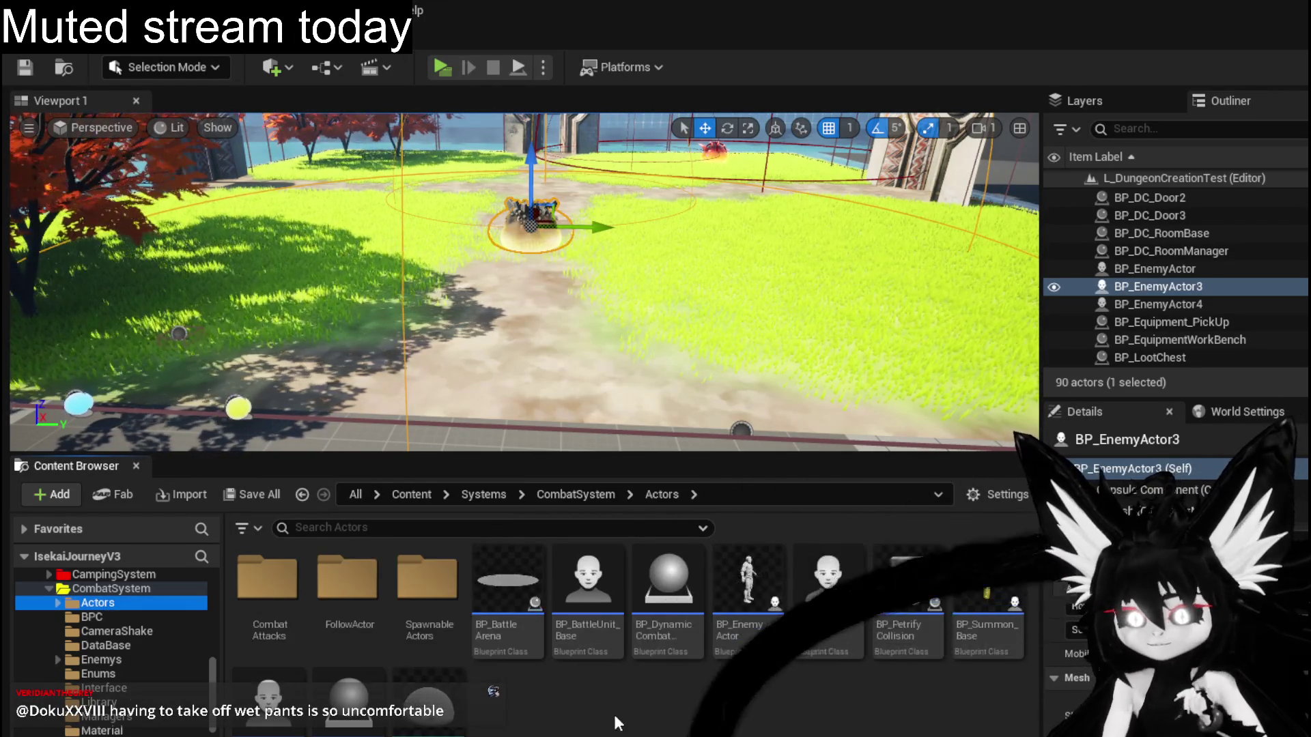
click(92, 617)
click(104, 632)
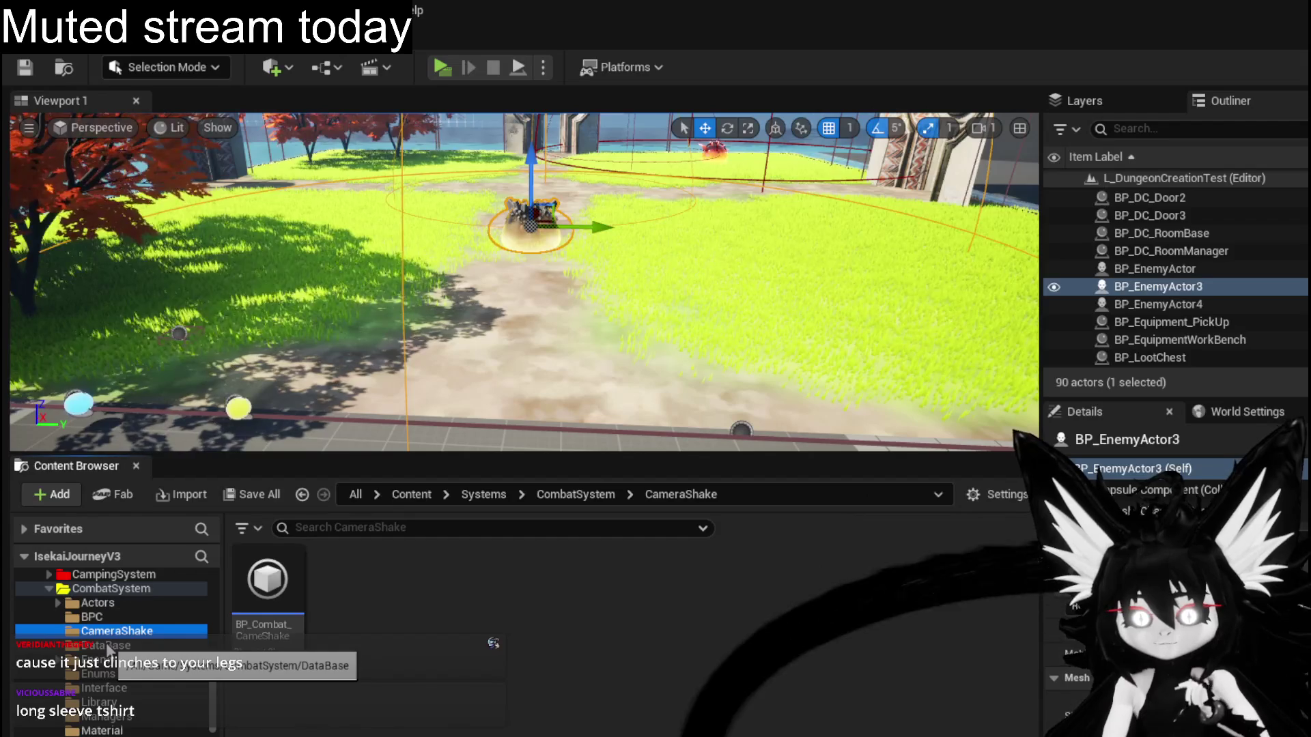
Open the DataBase, Enemys, Enums, Interface and Library folders, then return to Actors.
click(107, 646)
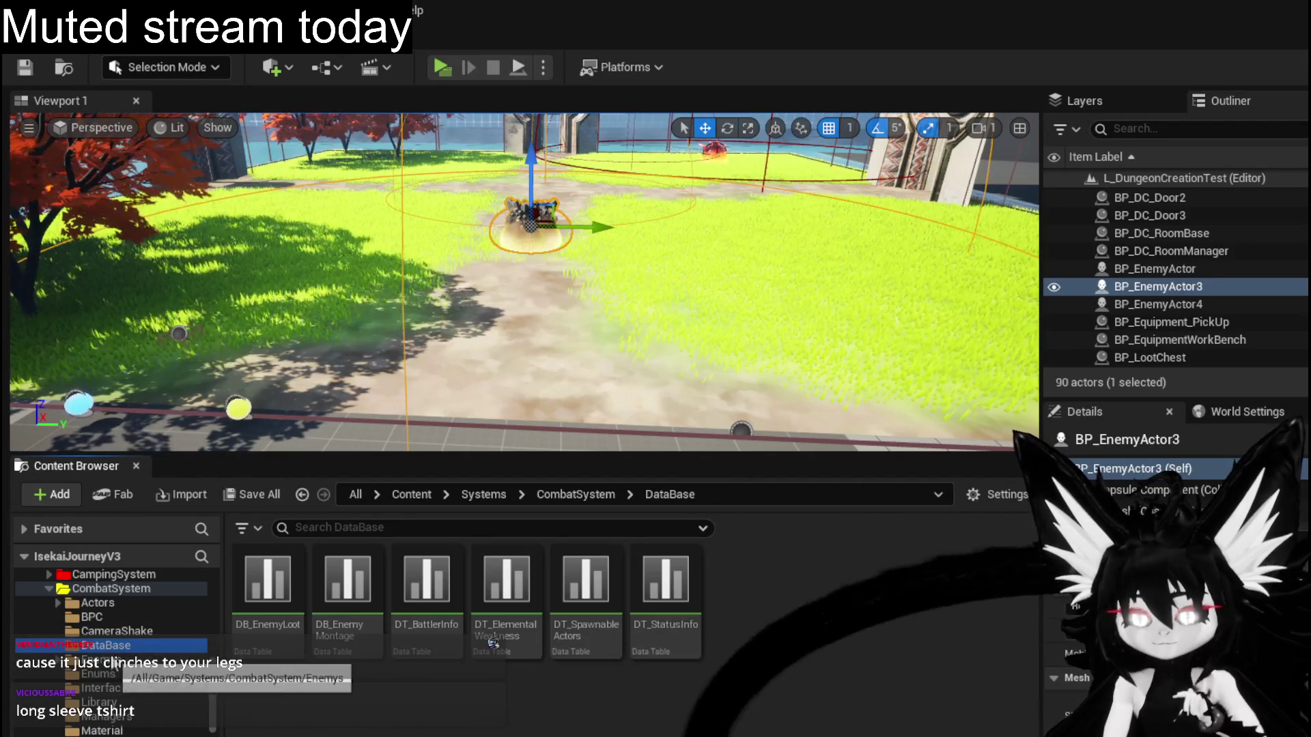
click(109, 659)
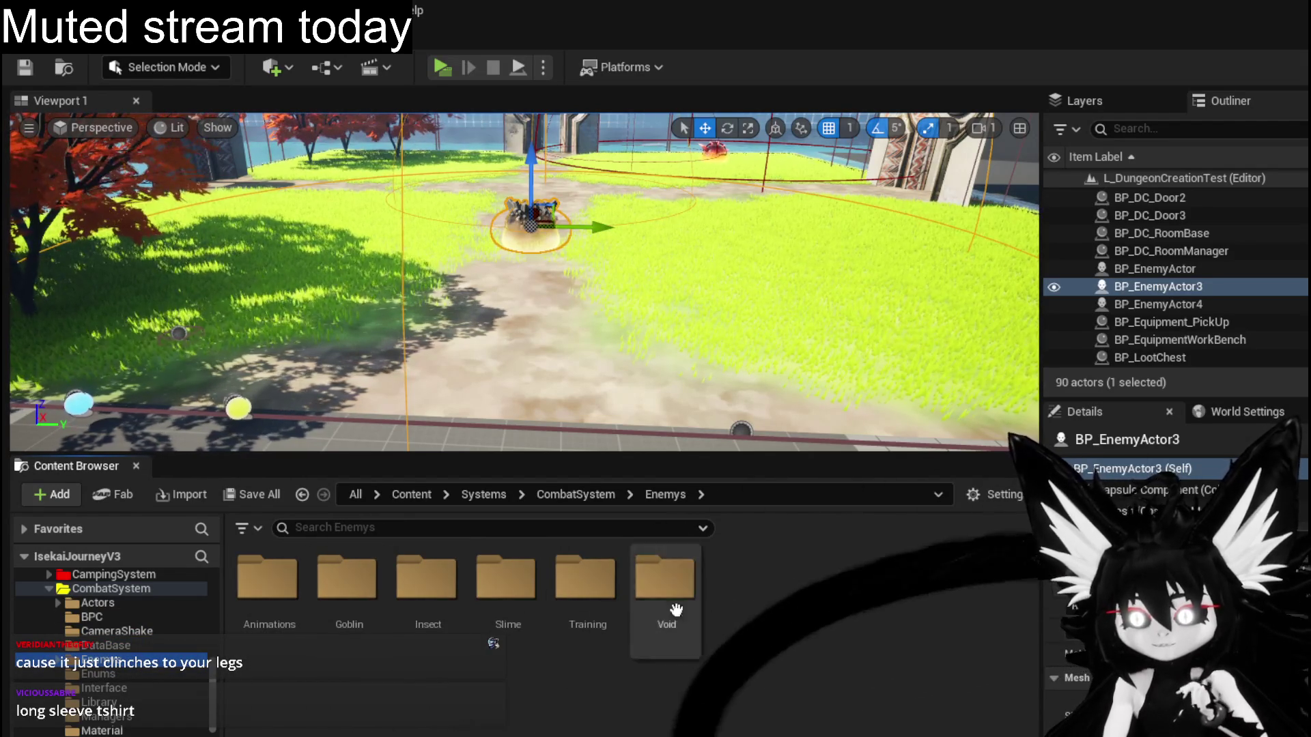
click(88, 675)
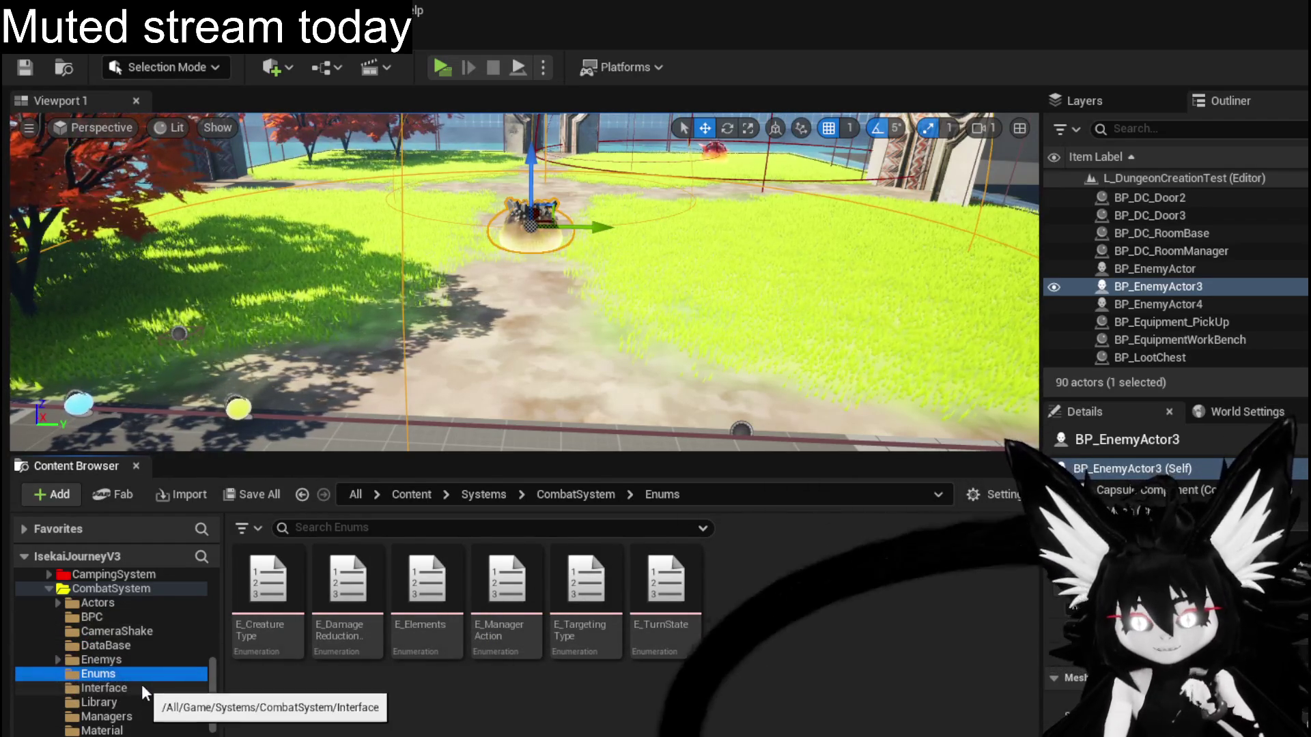
click(114, 686)
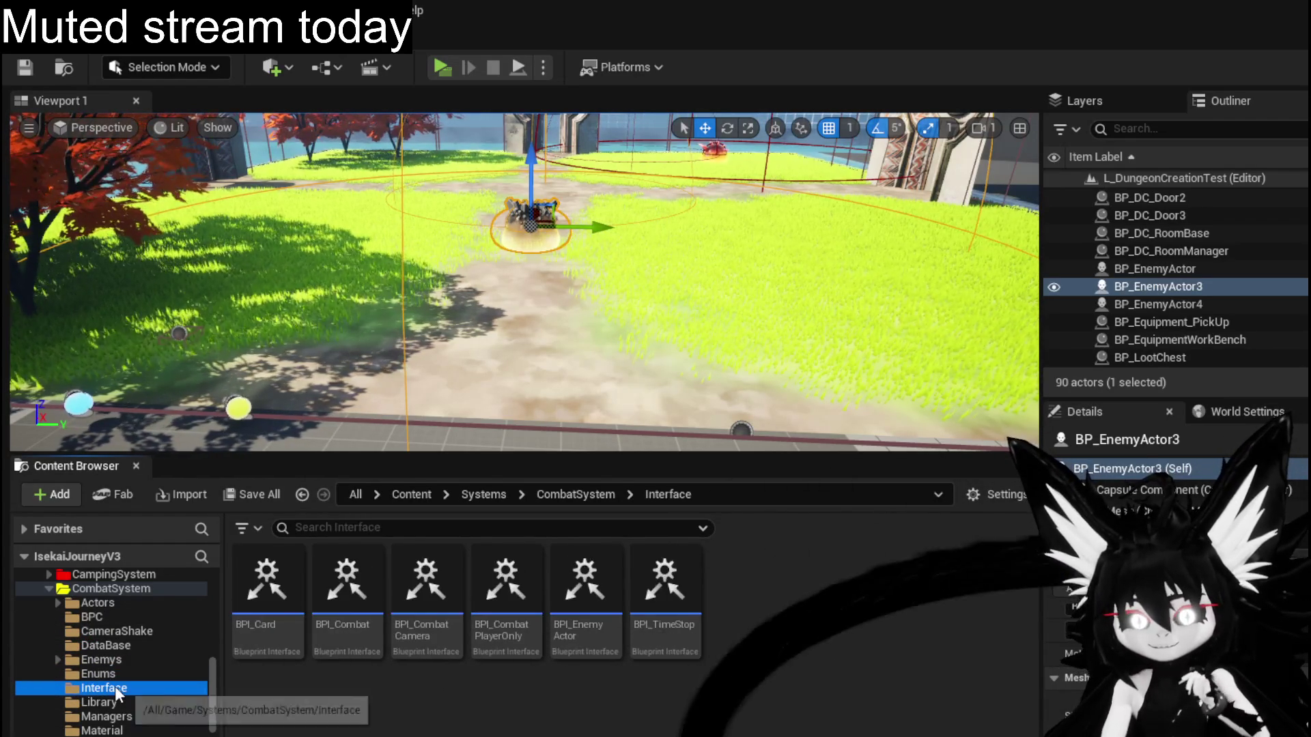
click(149, 703)
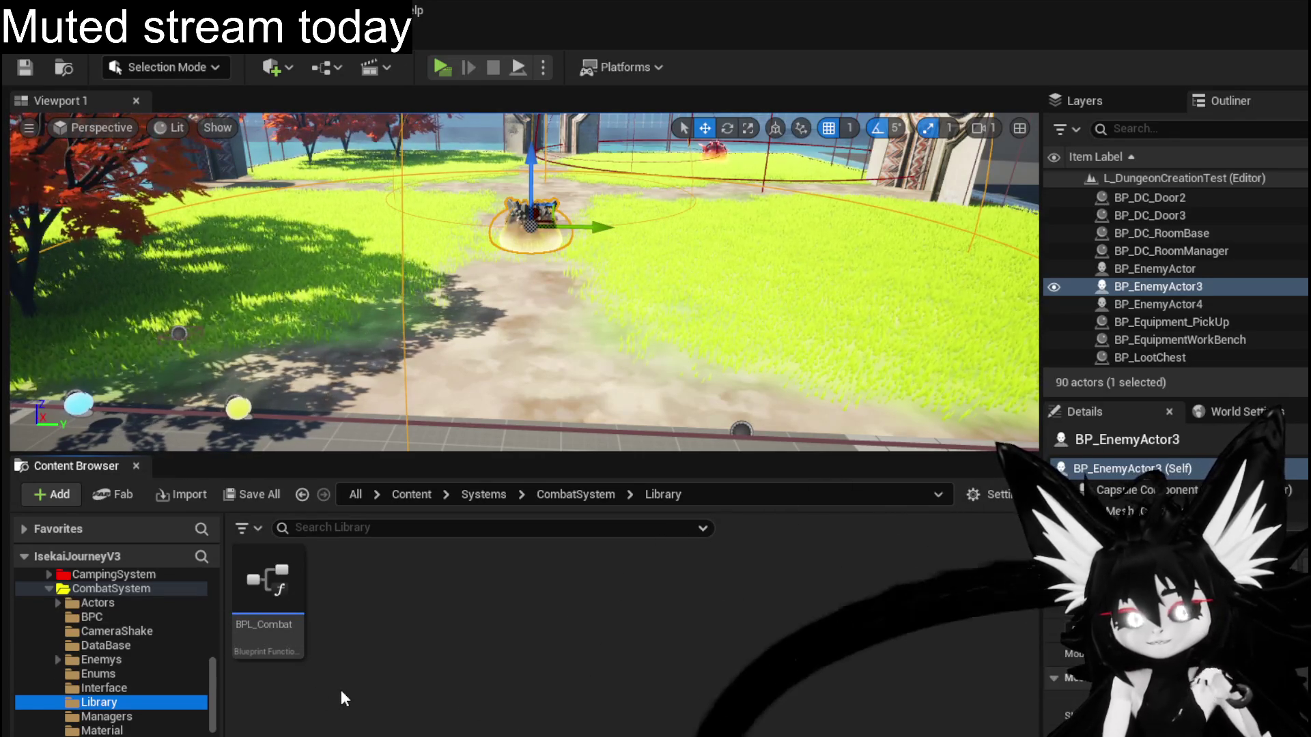
click(133, 602)
Step from BPC through Library to Managers, showing Combat_Loot Manager, Combat_Manager and GeneralUI_Manager.
click(129, 615)
click(125, 631)
click(123, 644)
click(119, 659)
click(118, 672)
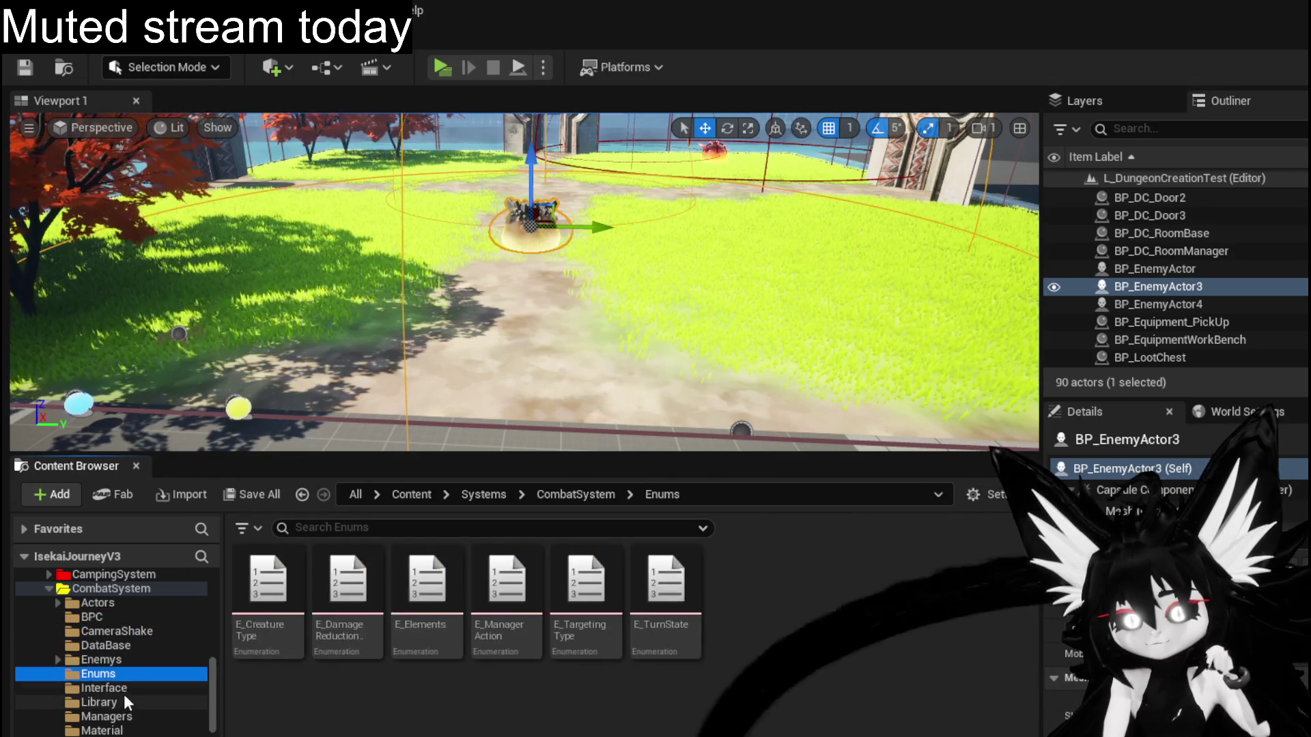
click(122, 689)
click(115, 703)
click(120, 719)
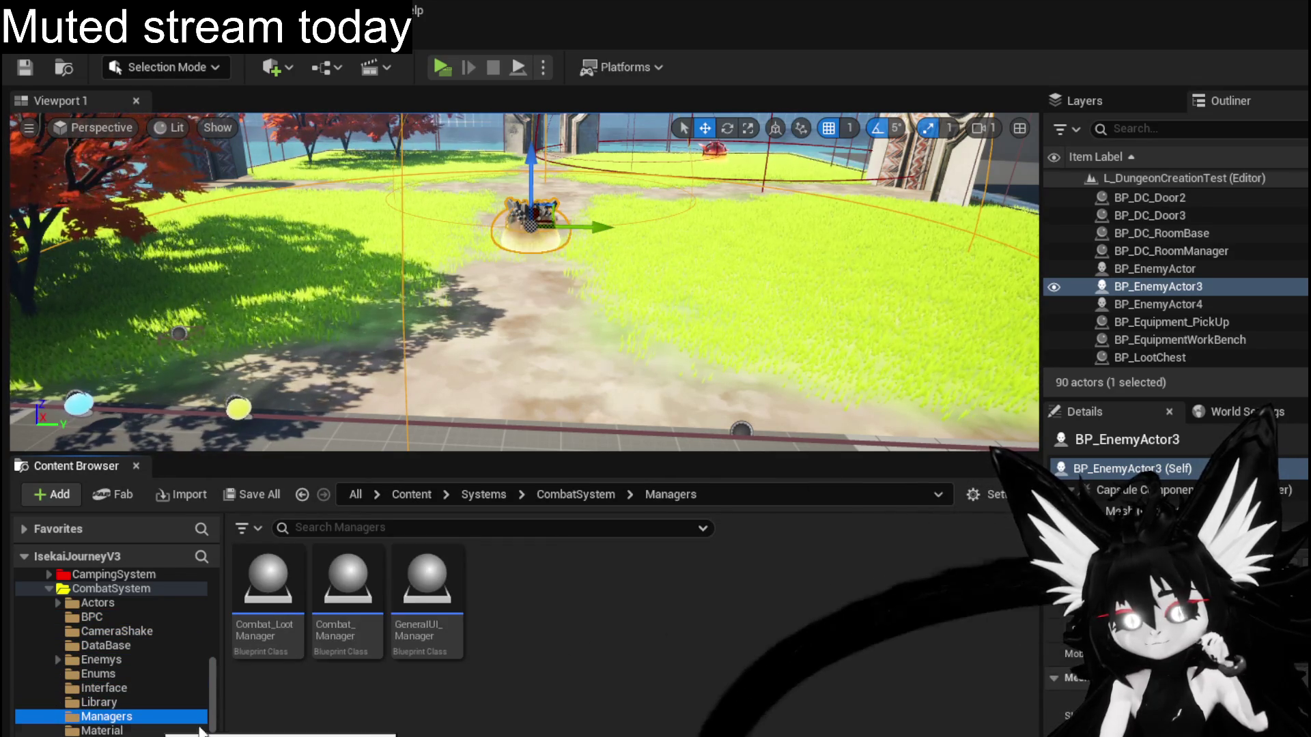